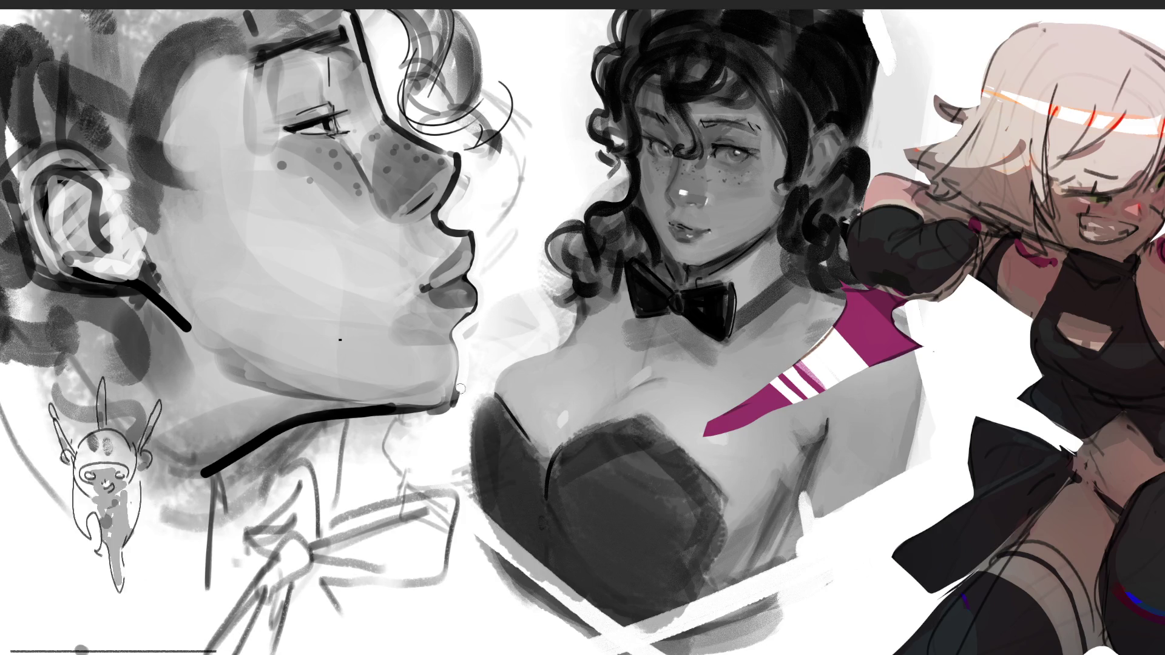
# Paint white over the black jawline under the left face, then add a dark mouth-corner stroke.
pyautogui.moveTo(408, 415); pyautogui.dragTo(276, 437)
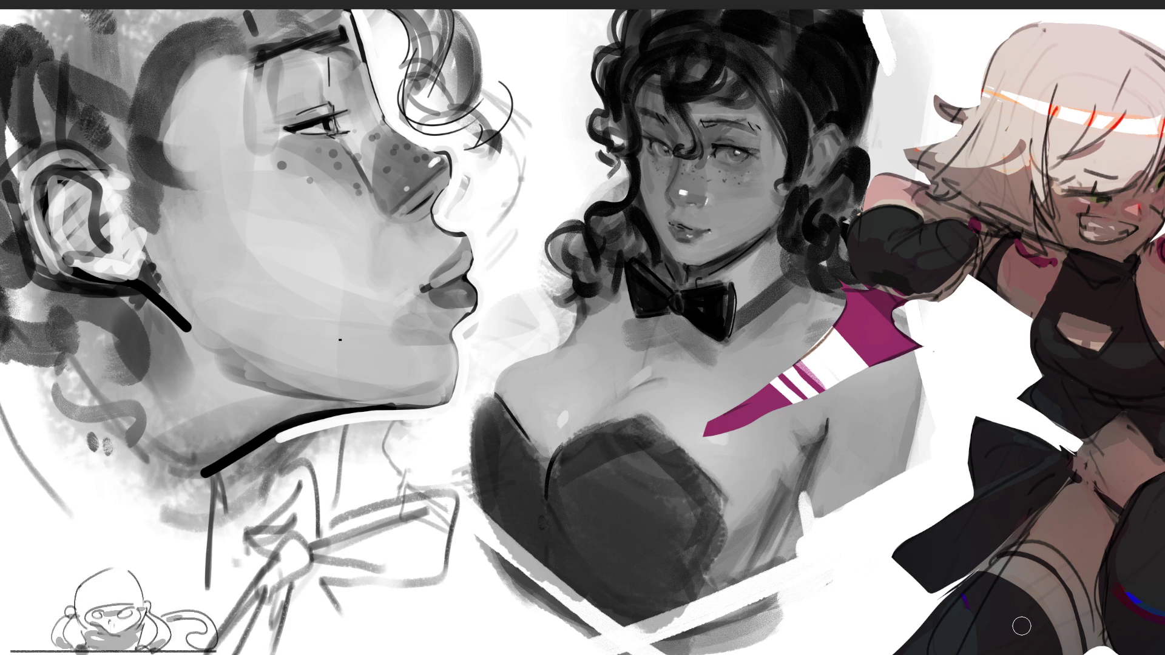
pyautogui.moveTo(394, 297); pyautogui.dragTo(424, 288)
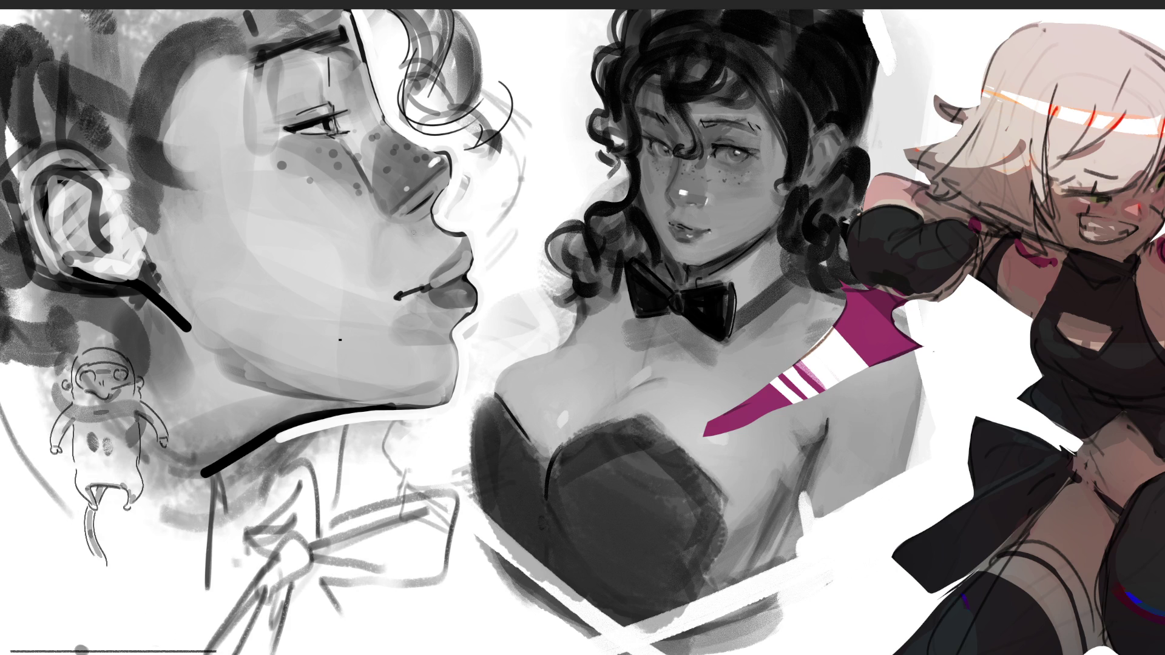
# Try cheek and lip strokes on the left face, undo all three, then sample the lip colour.
pyautogui.moveTo(341, 141); pyautogui.dragTo(389, 342)
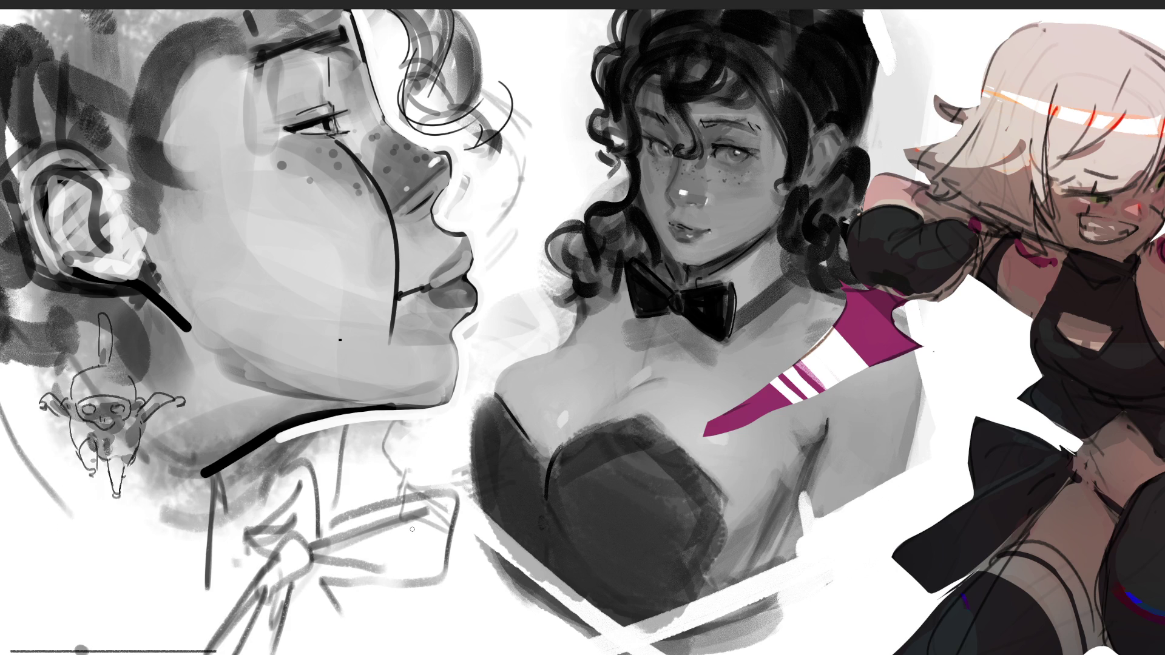
pyautogui.hotkey('ctrl', 'z')
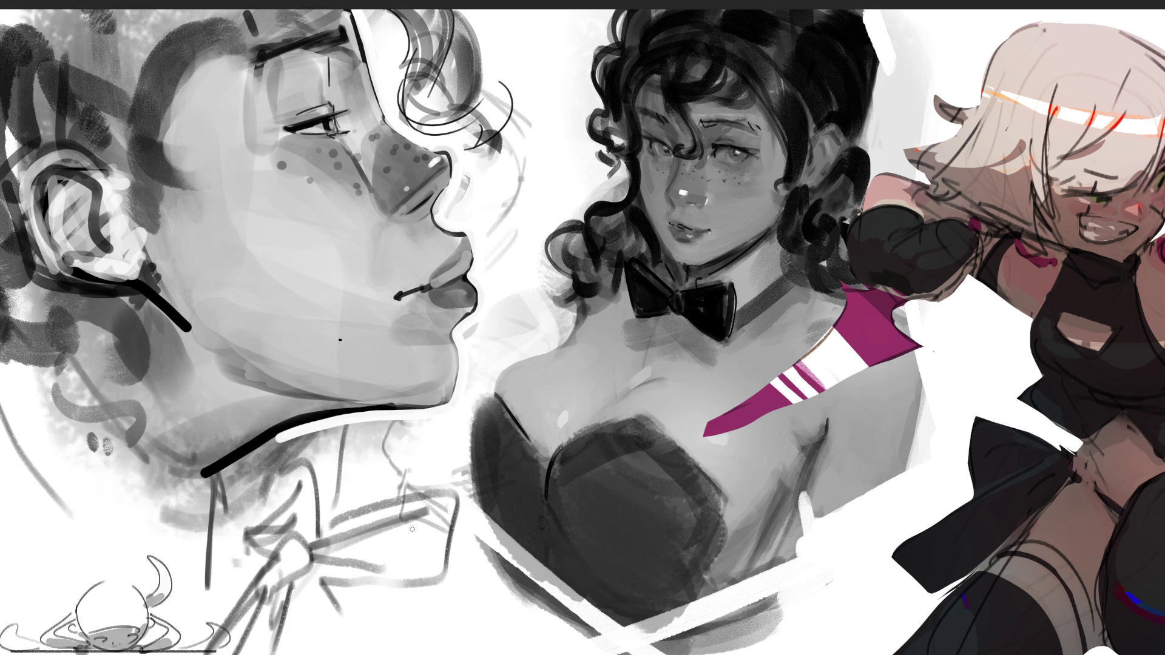
pyautogui.moveTo(231, 145)
pyautogui.mouseDown()
pyautogui.moveTo(225, 161)
pyautogui.moveTo(377, 277)
pyautogui.mouseUp()
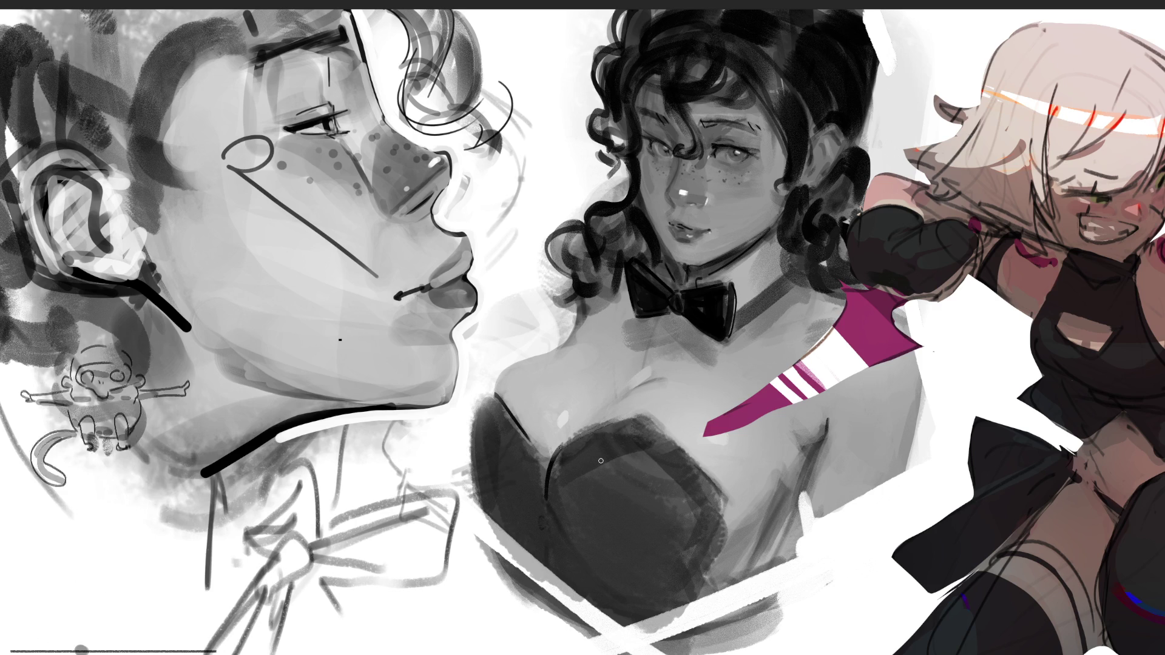
pyautogui.hotkey('ctrl', 'z')
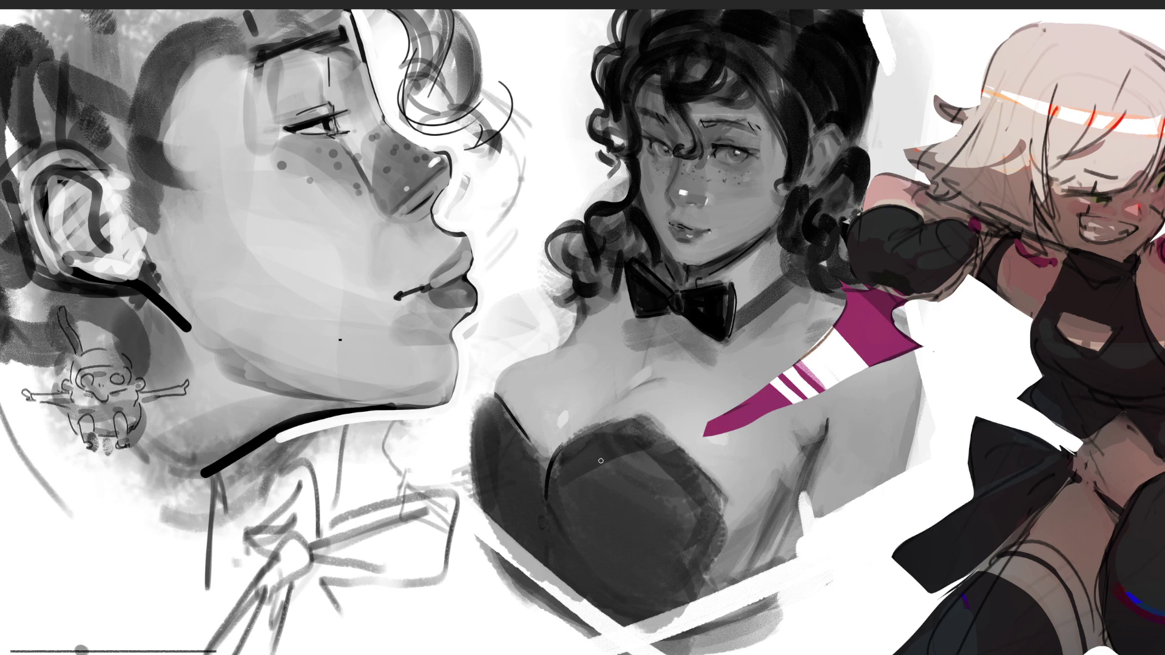
pyautogui.moveTo(439, 283); pyautogui.dragTo(452, 270)
pyautogui.hotkey('ctrl', 'z')
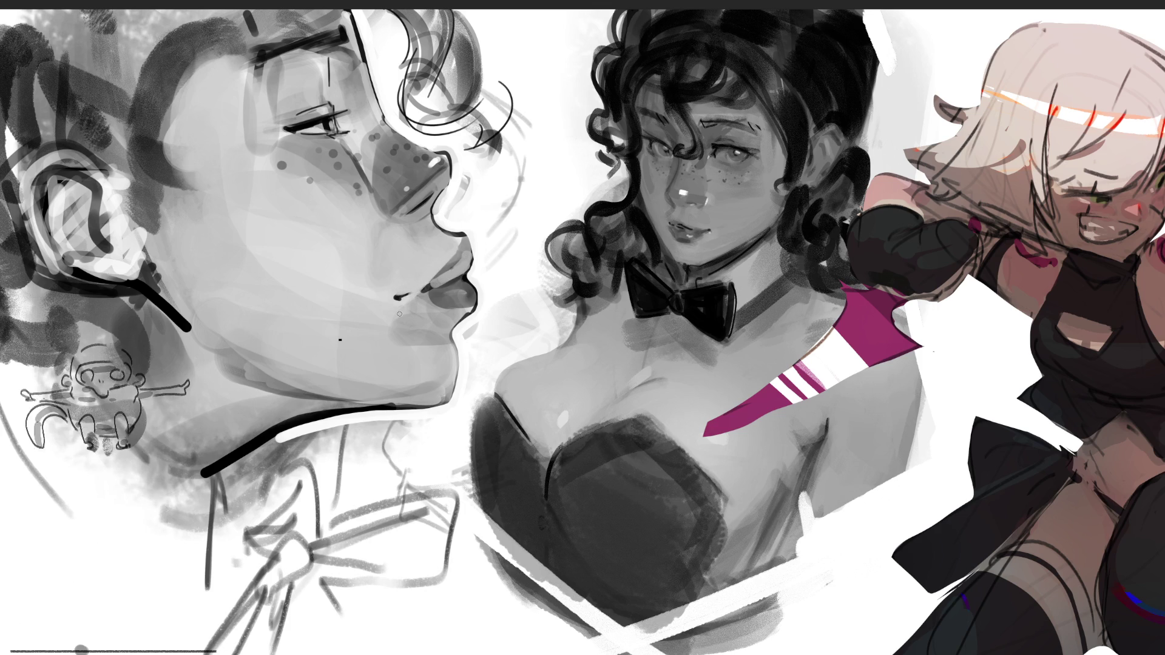
pyautogui.keyDown('alt'); pyautogui.click(428, 297); pyautogui.keyUp('alt')
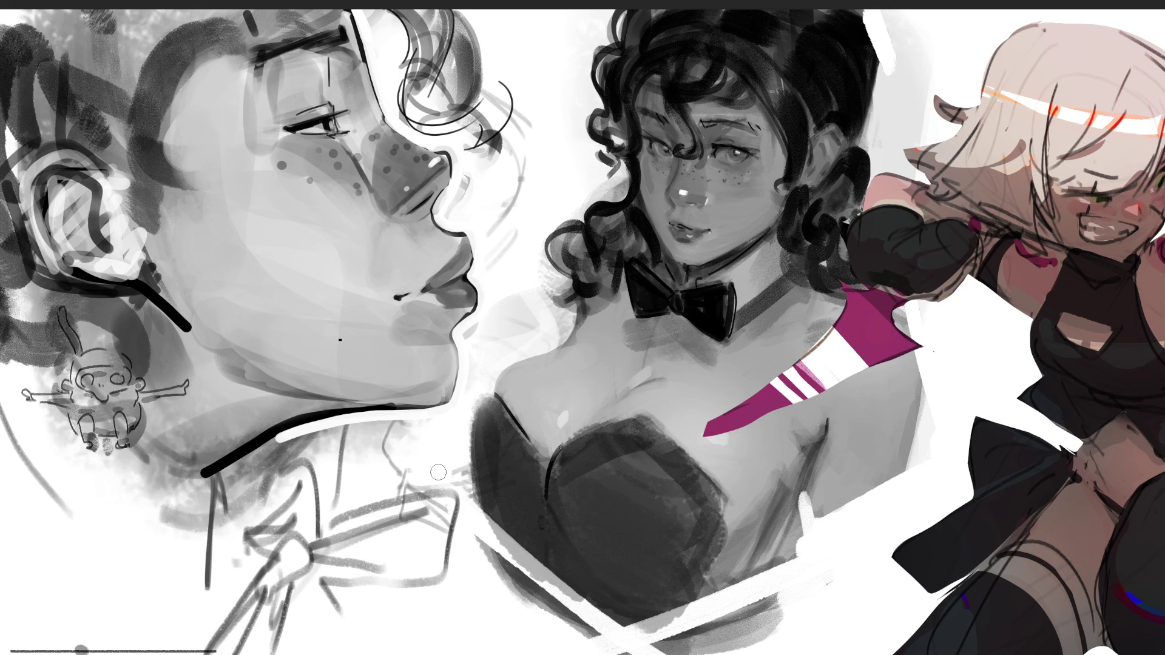
pyautogui.moveTo(449, 191); pyautogui.dragTo(441, 213)
pyautogui.hotkey('ctrl', 'z')
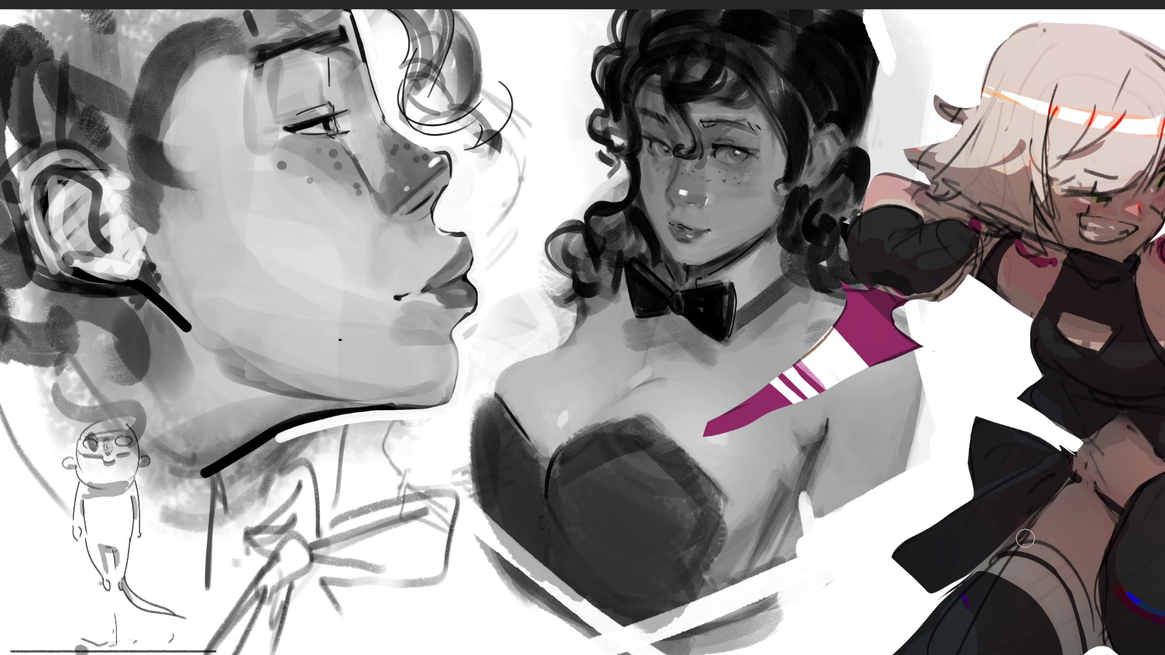
pyautogui.moveTo(288, 174); pyautogui.dragTo(328, 206)
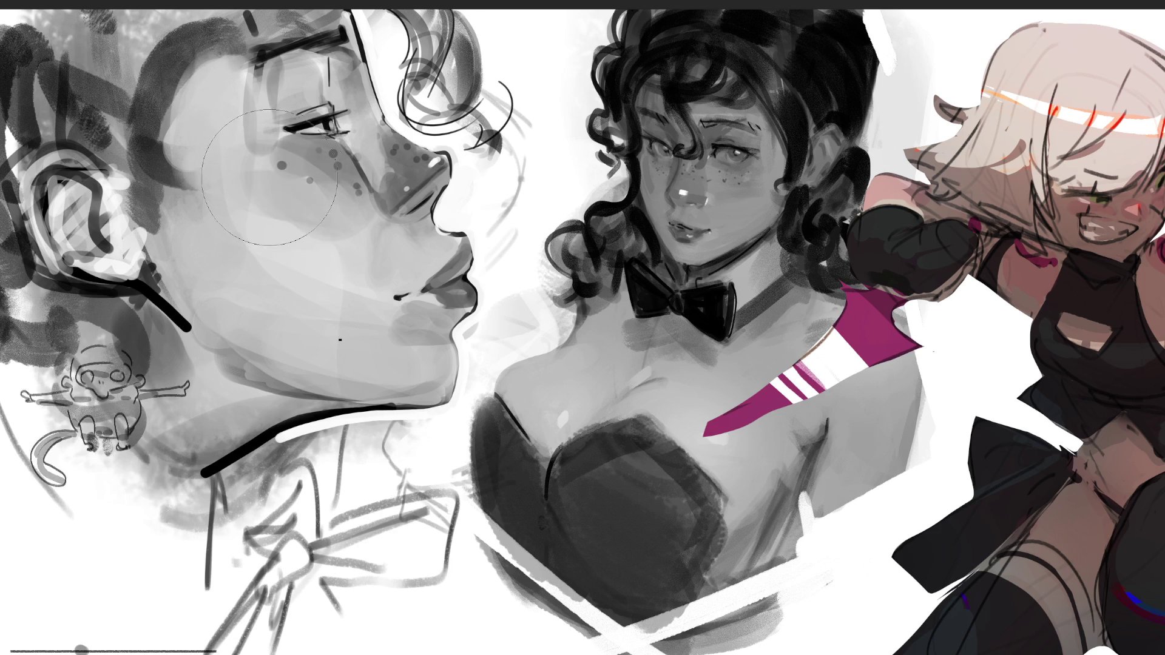
# Brush darker soft grey shading across the left profile face's cheek.
pyautogui.moveTo(261, 157); pyautogui.dragTo(340, 243)
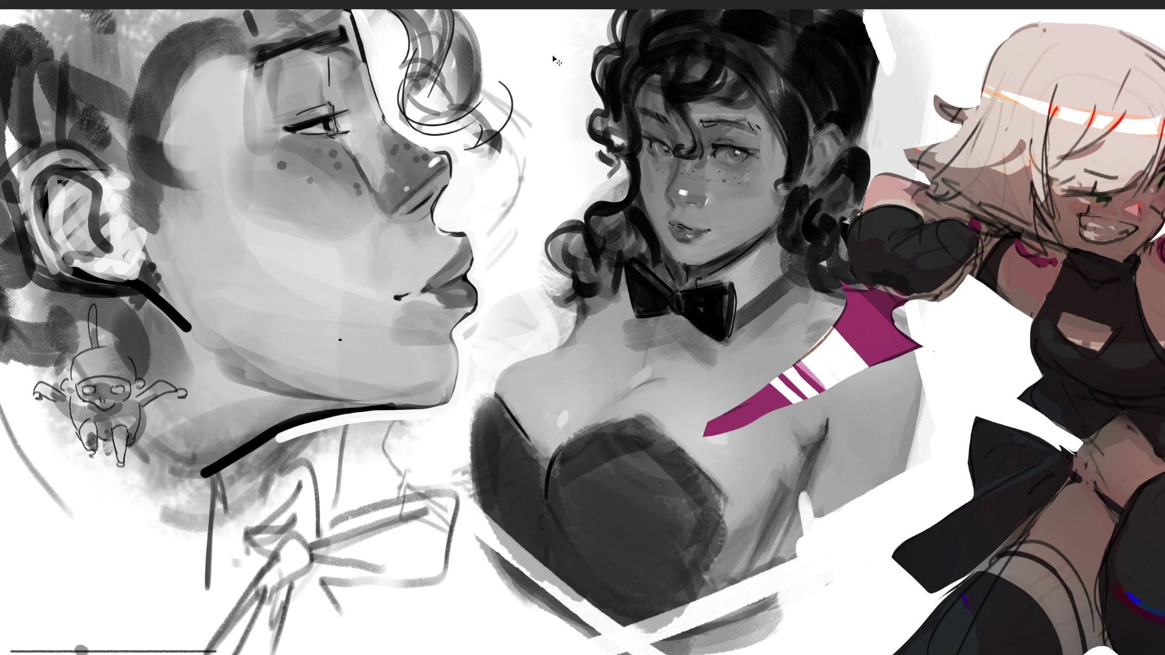
# Place and enlarge the bottle-drinking monkey photo at the top, then move the pool-drinking photo upper left.
pyautogui.moveTo(549, 335); pyautogui.dragTo(474, 15)
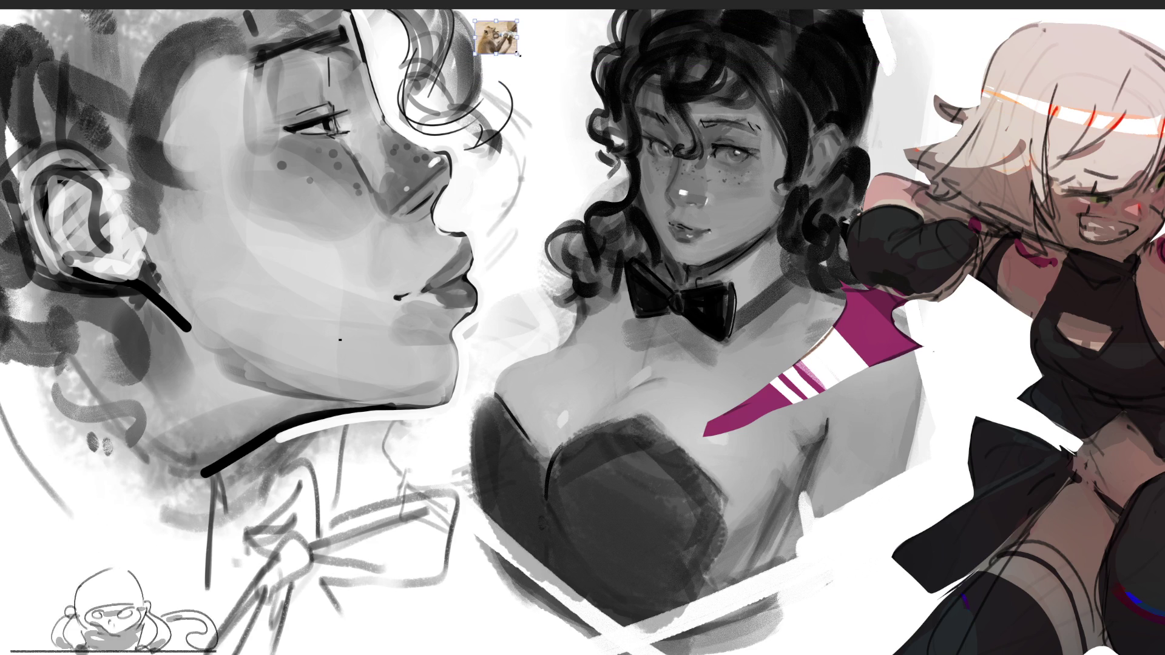
pyautogui.moveTo(517, 54); pyautogui.dragTo(589, 135)
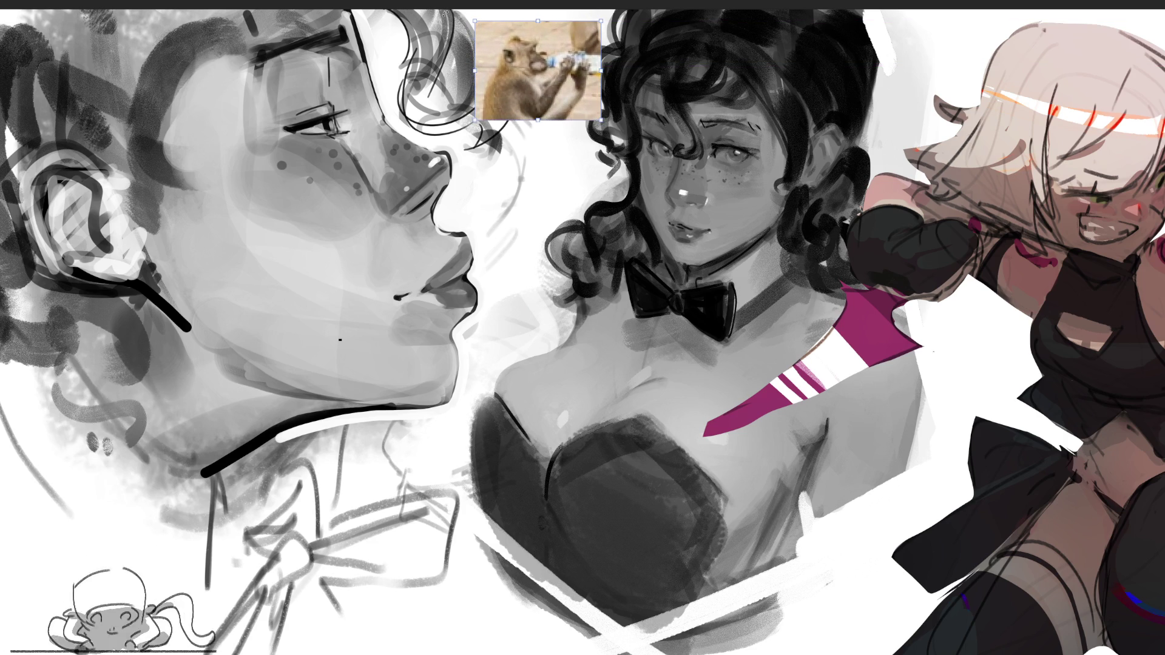
pyautogui.press('Return')
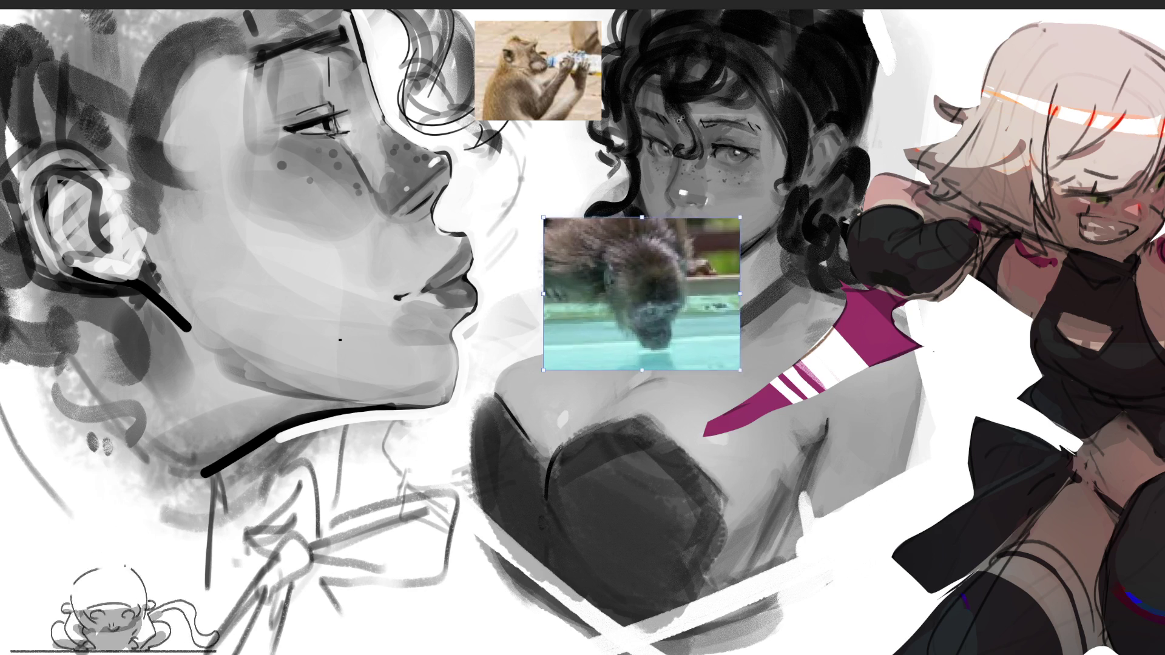
pyautogui.moveTo(741, 229)
pyautogui.mouseDown()
pyautogui.moveTo(407, 133)
pyautogui.moveTo(373, 110)
pyautogui.mouseUp()
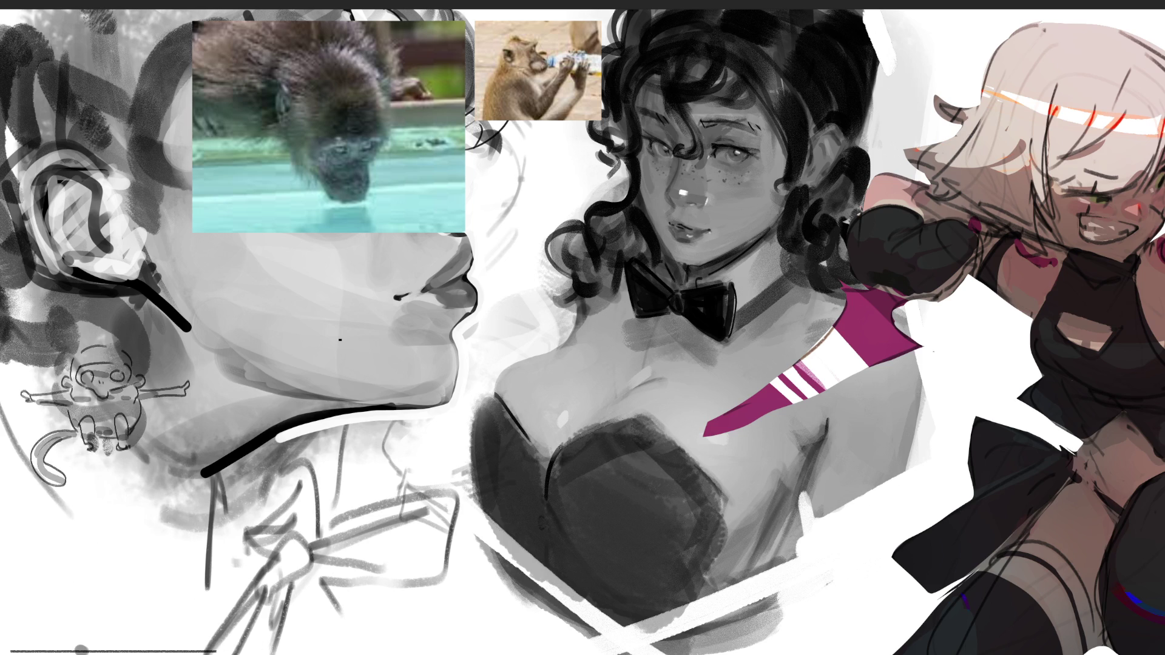
# Add the water-drinking monkey photo and paste another monkey image beneath the bottle-drinking photo.
pyautogui.moveTo(645, 299); pyautogui.dragTo(613, 197)
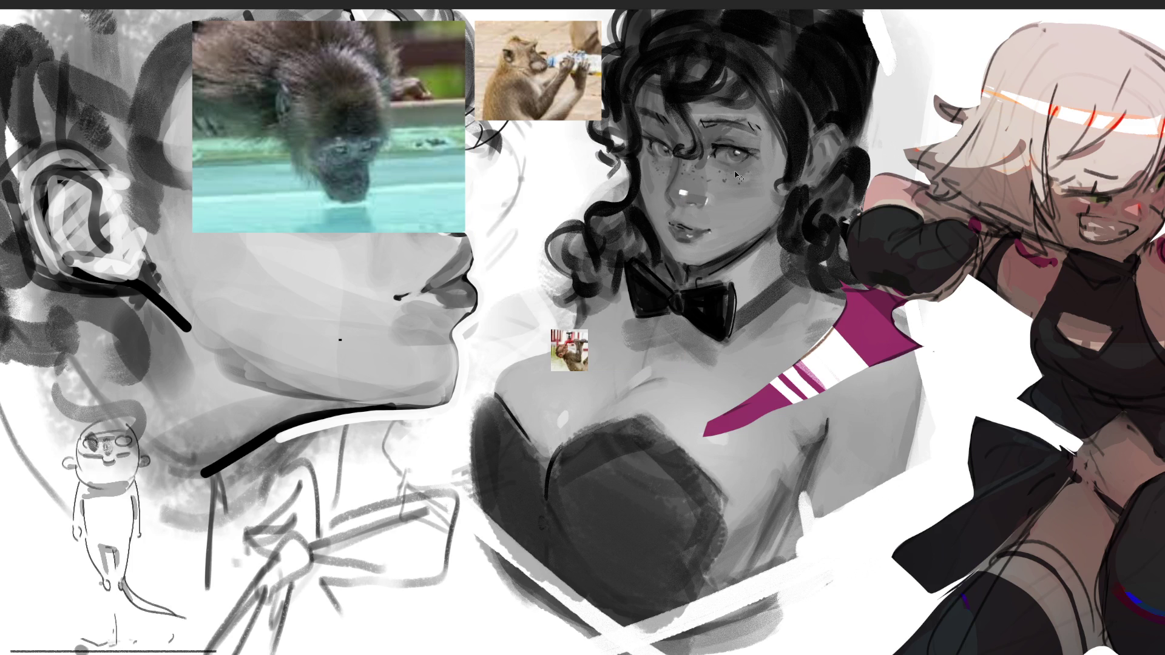
pyautogui.hotkey('ctrl', 'v')
pyautogui.moveTo(544, 330); pyautogui.dragTo(507, 163)
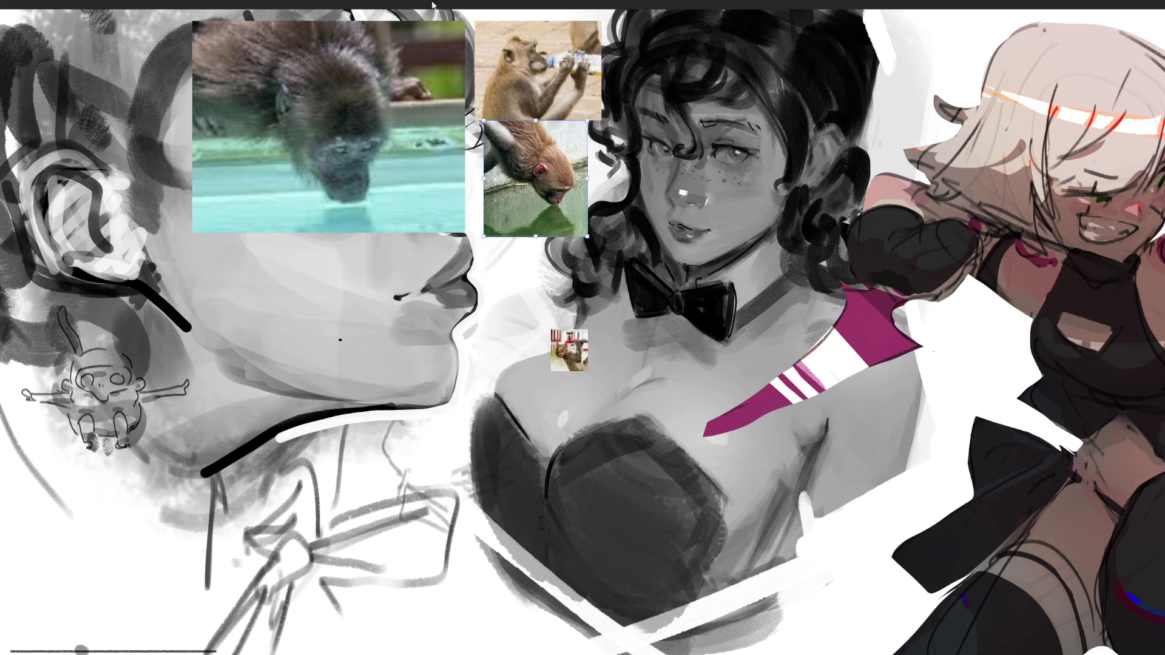
pyautogui.press('b')
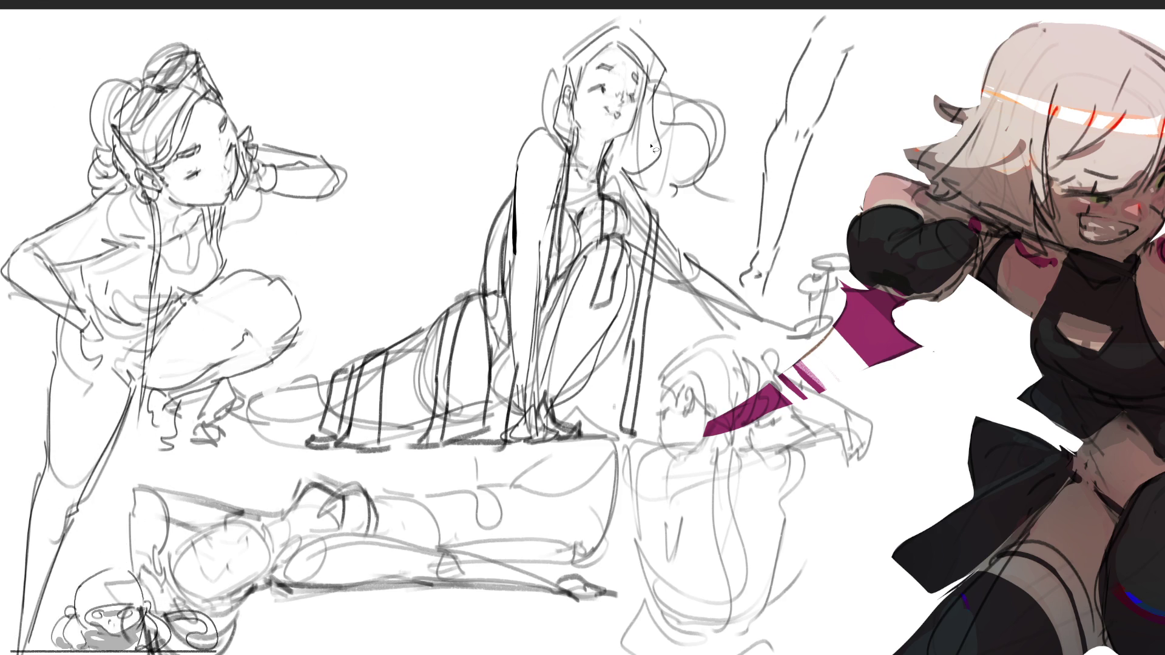
# Lasso the middle kneeling figure, skew its upper body to the left, and deselect.
pyautogui.moveTo(499, 115)
pyautogui.mouseDown()
pyautogui.moveTo(513, 173)
pyautogui.moveTo(467, 246)
pyautogui.moveTo(501, 281)
pyautogui.moveTo(565, 196)
pyautogui.moveTo(743, 197)
pyautogui.mouseUp()
pyautogui.hotkey('ctrl', 't')
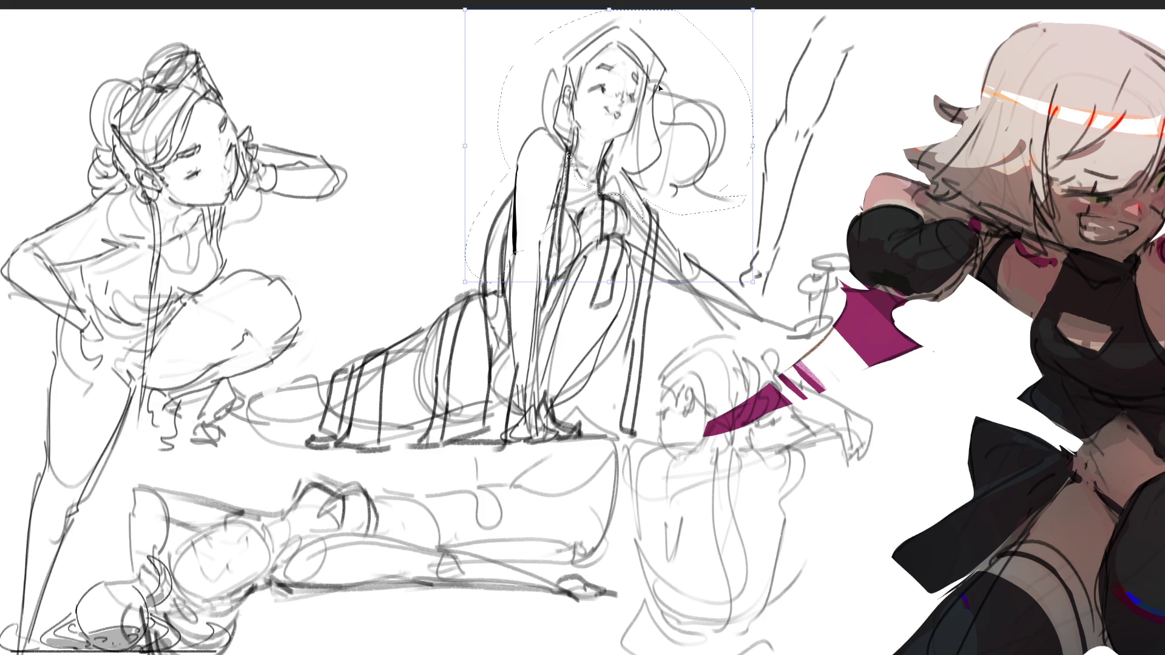
pyautogui.moveTo(608, 9); pyautogui.dragTo(591, 10)
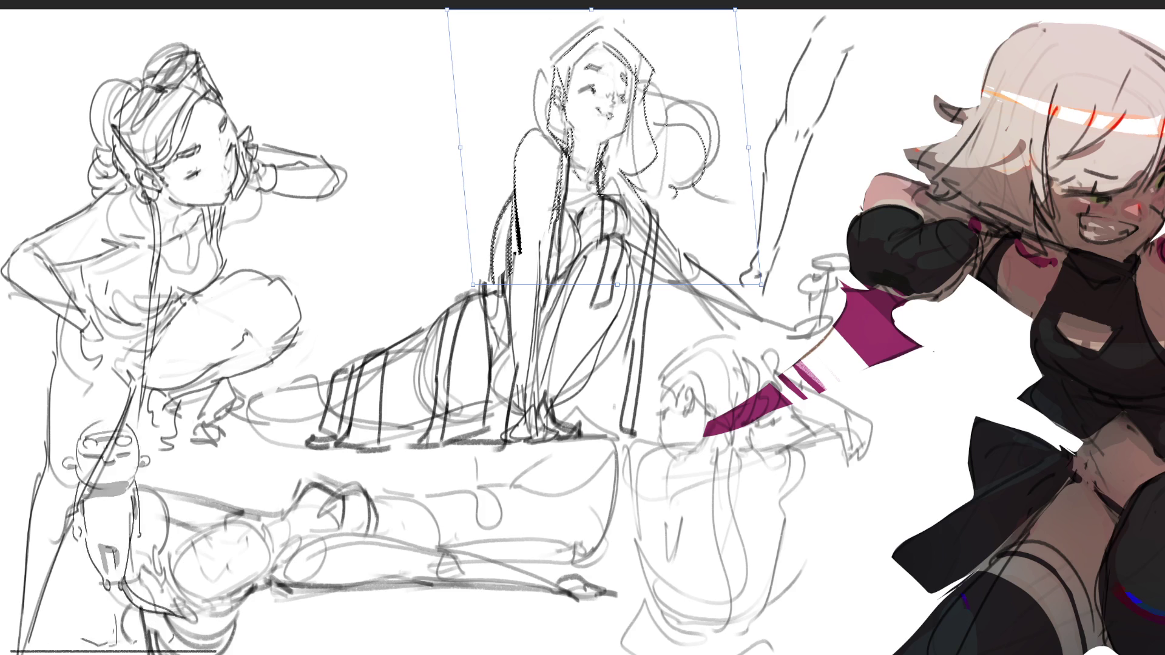
pyautogui.press('Return')
pyautogui.hotkey('ctrl', 'd')
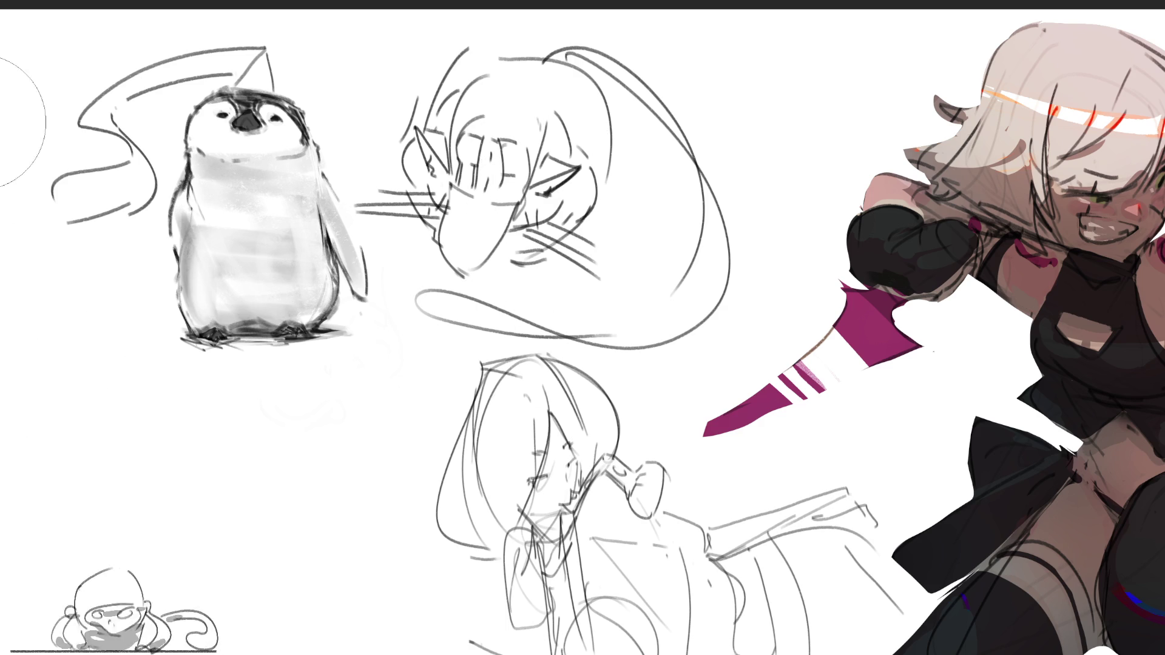
# Lasso the whiskered cat sketch, shrink it, and move it to the lower left below the penguin.
pyautogui.moveTo(724, 71)
pyautogui.mouseDown()
pyautogui.moveTo(418, 36)
pyautogui.moveTo(362, 203)
pyautogui.moveTo(364, 229)
pyautogui.moveTo(432, 341)
pyautogui.moveTo(583, 366)
pyautogui.moveTo(754, 250)
pyautogui.moveTo(731, 242)
pyautogui.mouseUp()
pyautogui.hotkey('ctrl', 't')
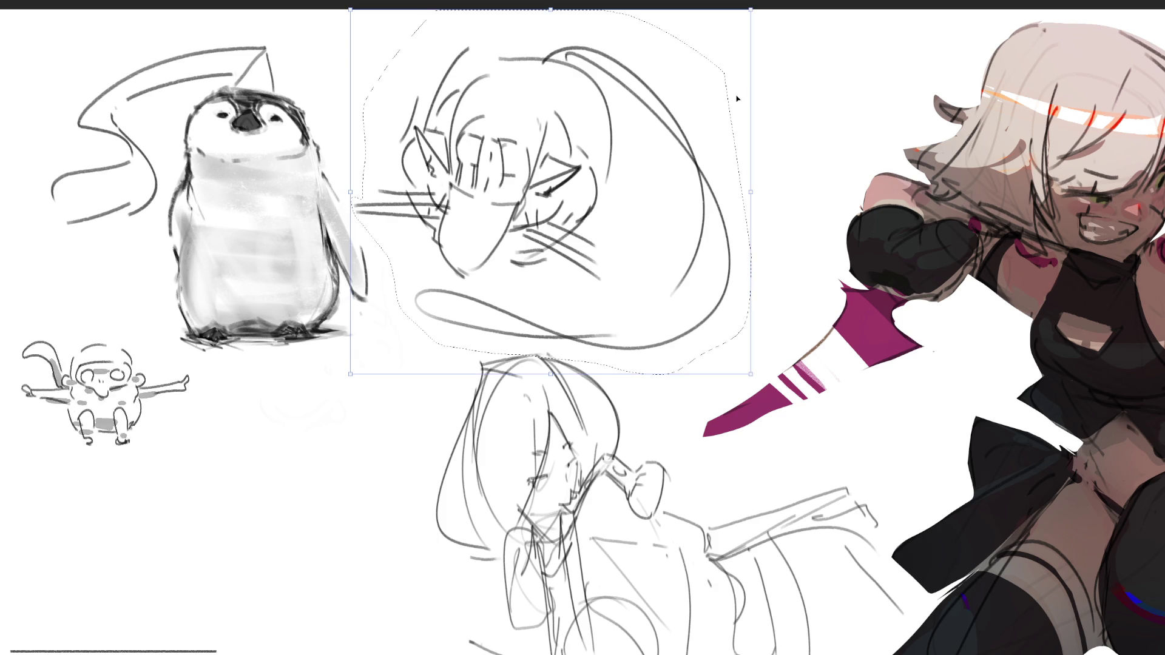
pyautogui.moveTo(755, 12); pyautogui.dragTo(637, 116)
pyautogui.moveTo(534, 173)
pyautogui.mouseDown()
pyautogui.moveTo(419, 399)
pyautogui.moveTo(344, 434)
pyautogui.moveTo(344, 459)
pyautogui.mouseUp()
pyautogui.press('Return')
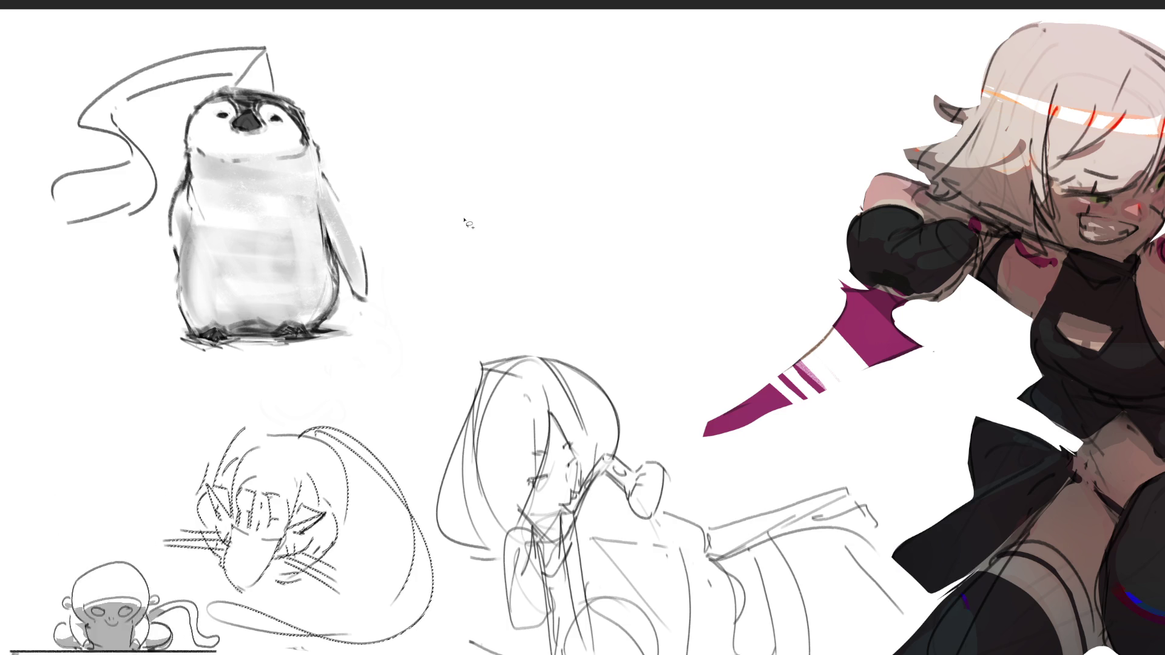
pyautogui.hotkey('ctrl', 'shift', 'a')
pyautogui.press('b')
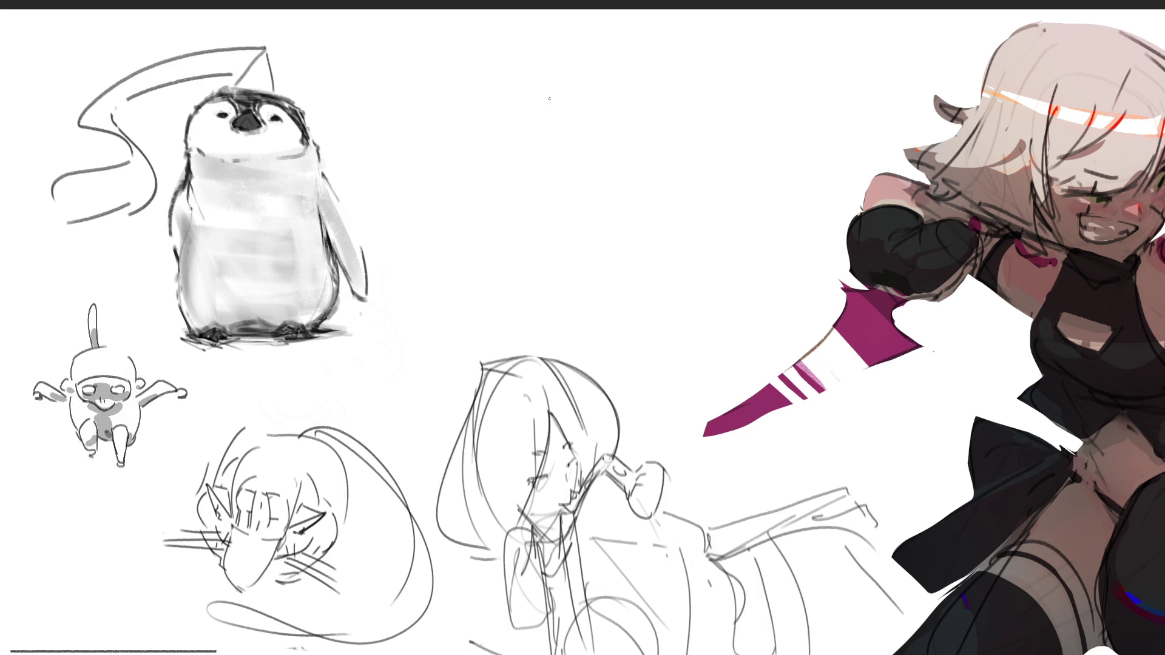
# Draw a round head with a face at top centre and an arm looping over it.
pyautogui.moveTo(501, 159)
pyautogui.mouseDown()
pyautogui.moveTo(516, 99)
pyautogui.moveTo(531, 93)
pyautogui.moveTo(657, 170)
pyautogui.mouseUp()
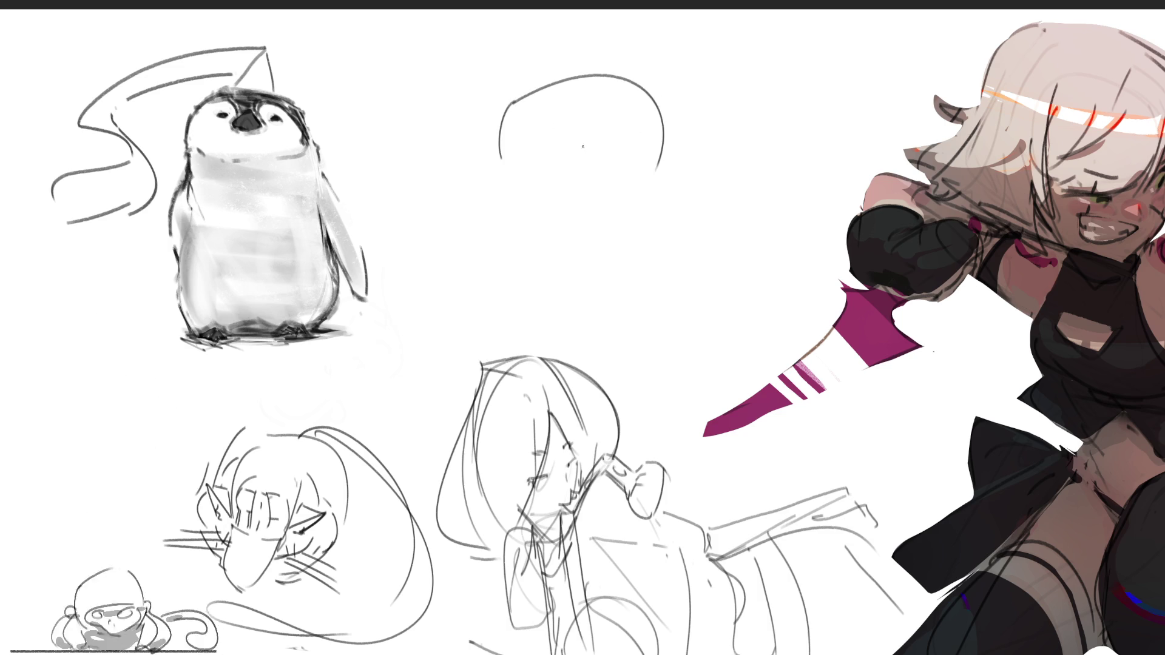
pyautogui.moveTo(582, 150)
pyautogui.mouseDown()
pyautogui.moveTo(605, 146)
pyautogui.moveTo(552, 134)
pyautogui.moveTo(579, 161)
pyautogui.moveTo(606, 164)
pyautogui.mouseUp()
pyautogui.moveTo(551, 110)
pyautogui.mouseDown()
pyautogui.moveTo(629, 139)
pyautogui.moveTo(612, 156)
pyautogui.moveTo(570, 79)
pyautogui.moveTo(686, 31)
pyautogui.moveTo(661, 153)
pyautogui.moveTo(602, 151)
pyautogui.moveTo(597, 137)
pyautogui.moveTo(592, 206)
pyautogui.moveTo(584, 160)
pyautogui.mouseUp()
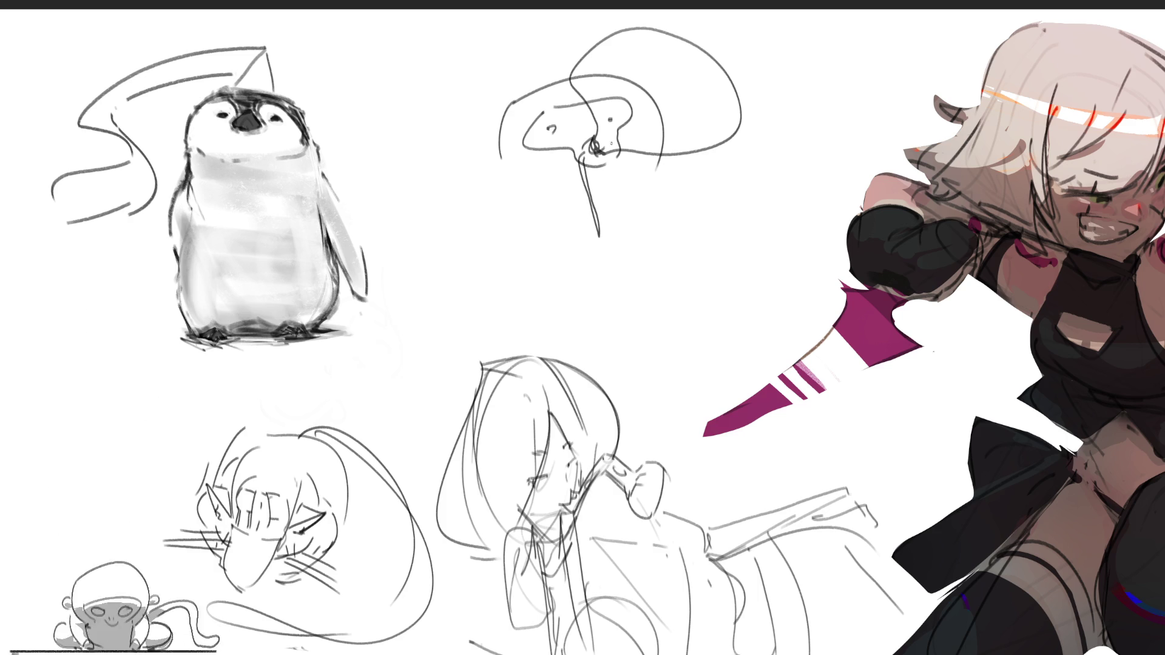
pyautogui.moveTo(746, 61)
pyautogui.mouseDown()
pyautogui.moveTo(725, 91)
pyautogui.moveTo(736, 97)
pyautogui.moveTo(710, 199)
pyautogui.mouseUp()
pyautogui.moveTo(742, 96)
pyautogui.mouseDown()
pyautogui.moveTo(698, 176)
pyautogui.moveTo(665, 193)
pyautogui.mouseUp()
pyautogui.moveTo(779, 142); pyautogui.dragTo(670, 242)
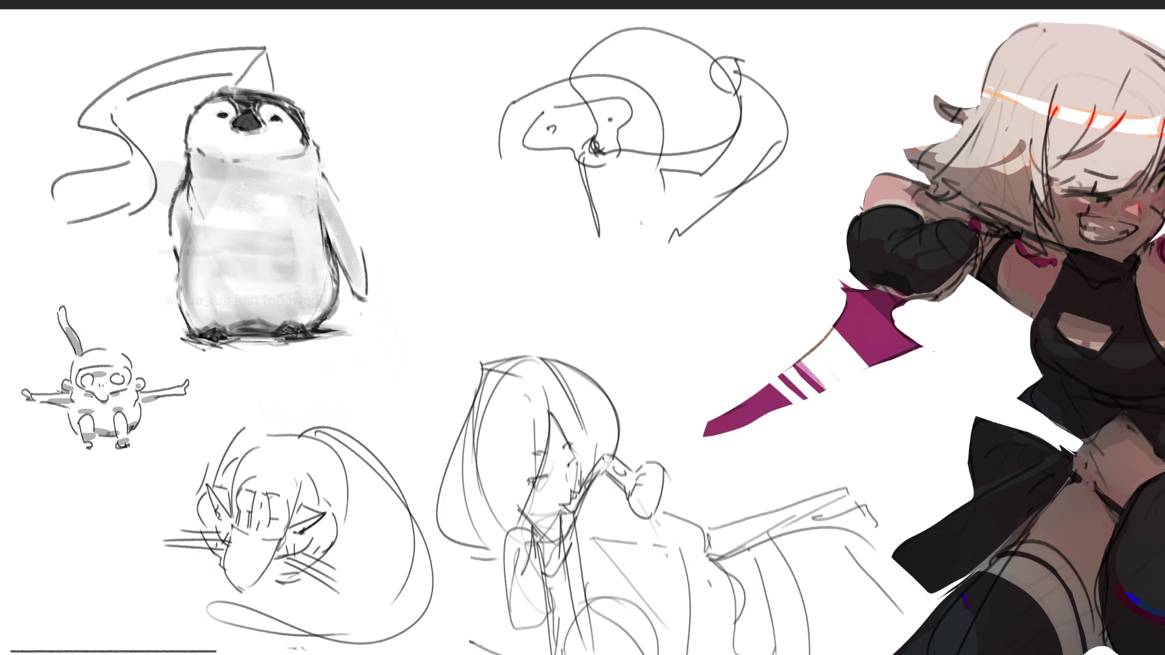
# Add the body outlines and a small ear, then box-select the new figure.
pyautogui.moveTo(497, 173); pyautogui.dragTo(444, 249)
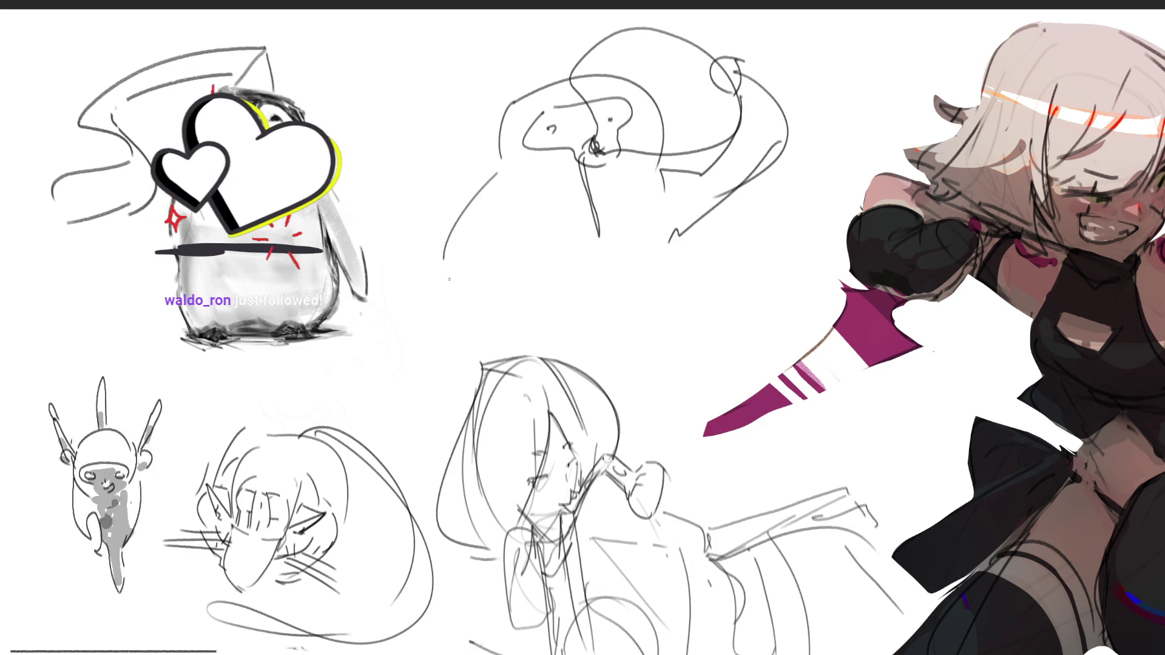
pyautogui.moveTo(504, 215); pyautogui.dragTo(519, 288)
pyautogui.moveTo(446, 255)
pyautogui.mouseDown()
pyautogui.moveTo(534, 301)
pyautogui.moveTo(641, 293)
pyautogui.mouseUp()
pyautogui.moveTo(670, 206); pyautogui.dragTo(692, 289)
pyautogui.moveTo(495, 135); pyautogui.dragTo(491, 163)
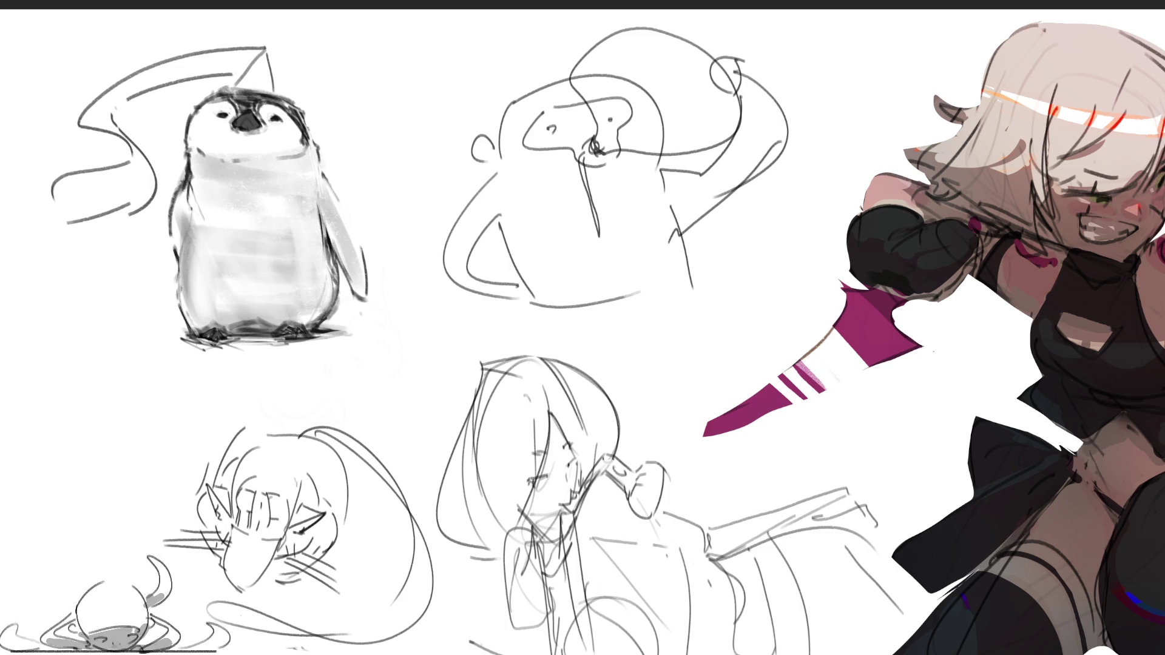
pyautogui.moveTo(452, 65)
pyautogui.mouseDown()
pyautogui.moveTo(722, 281)
pyautogui.moveTo(800, 323)
pyautogui.mouseUp()
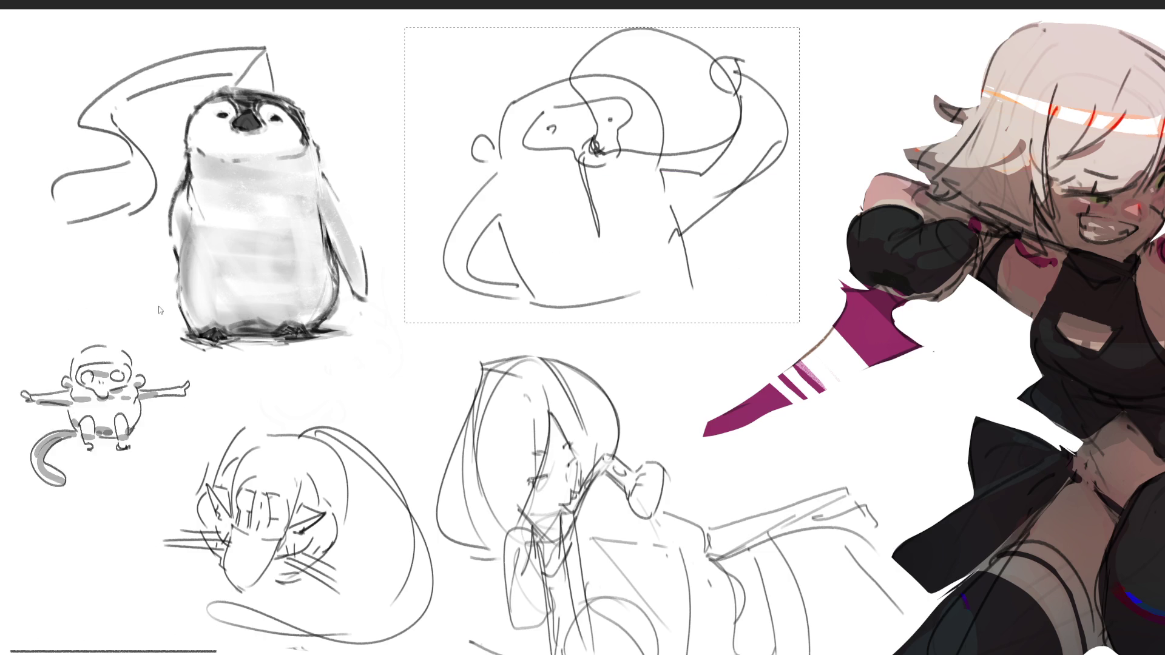
# Mirror the new figure horizontally and start a water stream down from the raised hand.
pyautogui.hotkey('alt', 'shift', 'h')
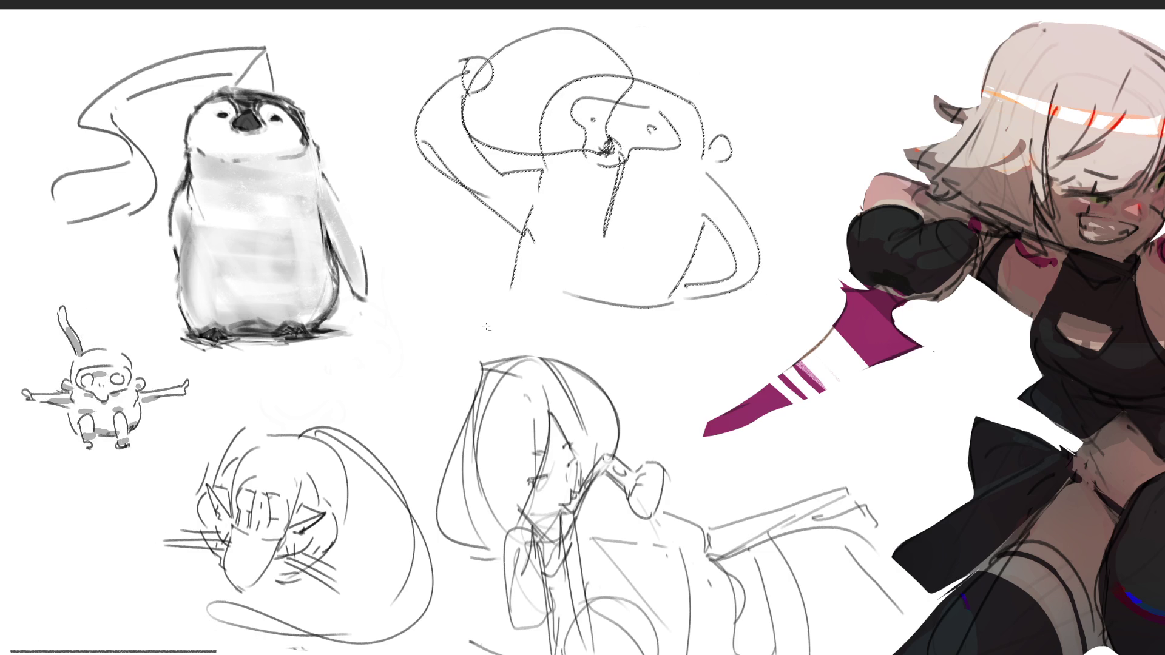
pyautogui.hotkey('ctrl', 'd')
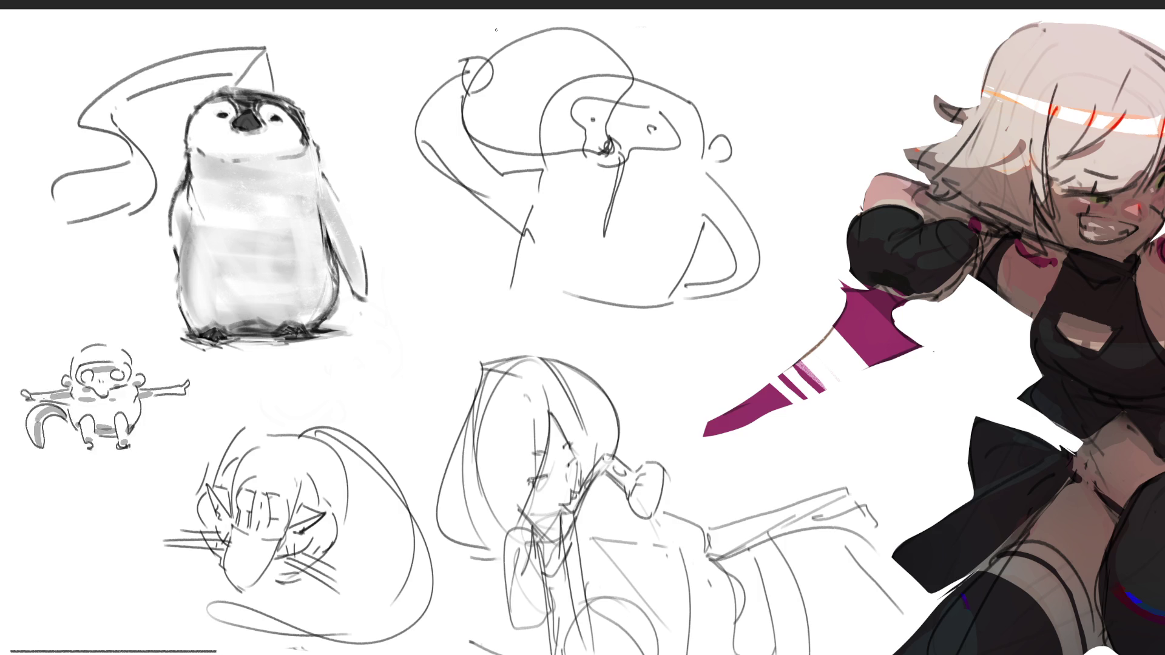
pyautogui.moveTo(499, 23)
pyautogui.mouseDown()
pyautogui.moveTo(500, 76)
pyautogui.moveTo(533, 15)
pyautogui.moveTo(566, 13)
pyautogui.moveTo(585, 47)
pyautogui.moveTo(551, 87)
pyautogui.mouseUp()
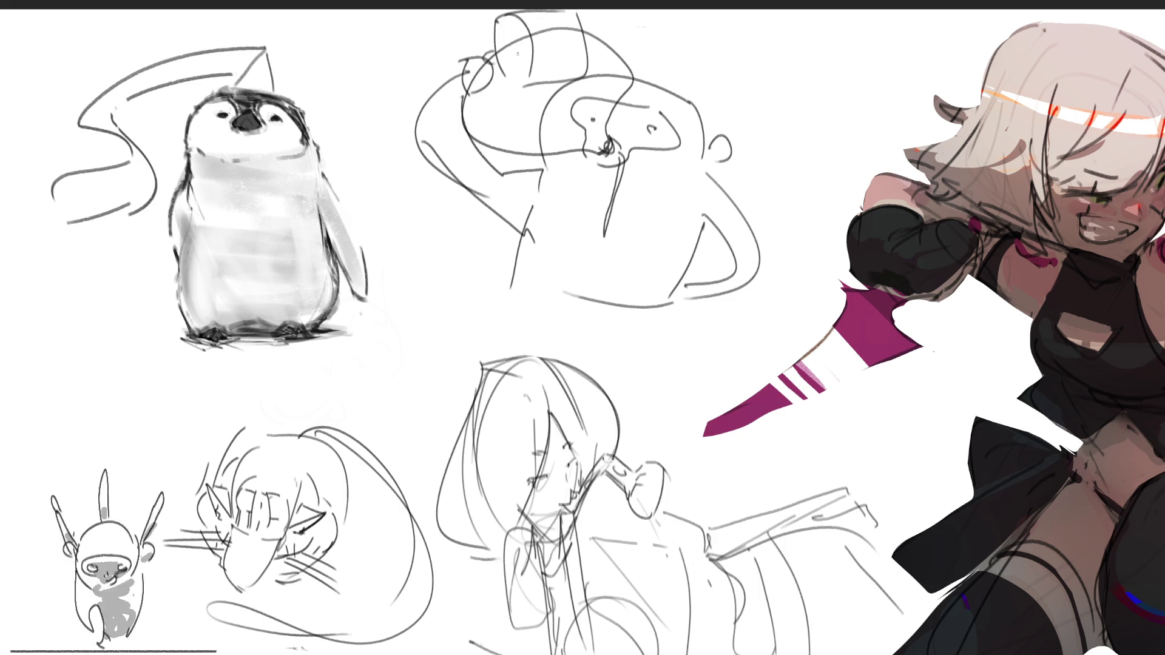
pyautogui.moveTo(579, 79); pyautogui.dragTo(595, 143)
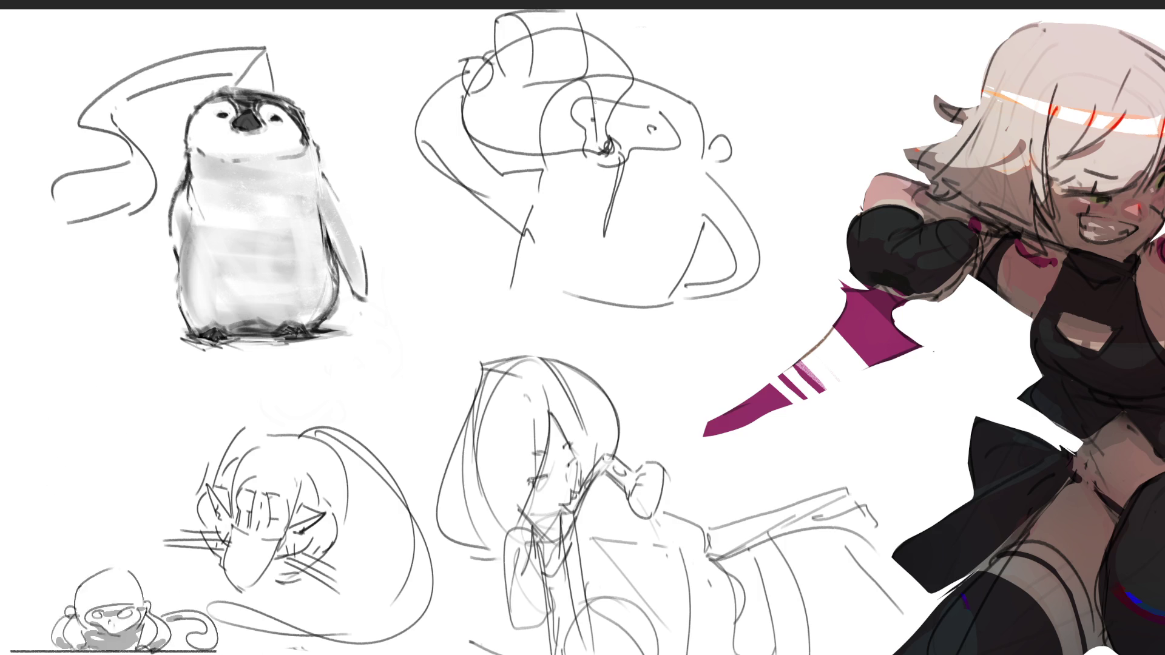
pyautogui.moveTo(585, 74); pyautogui.dragTo(604, 155)
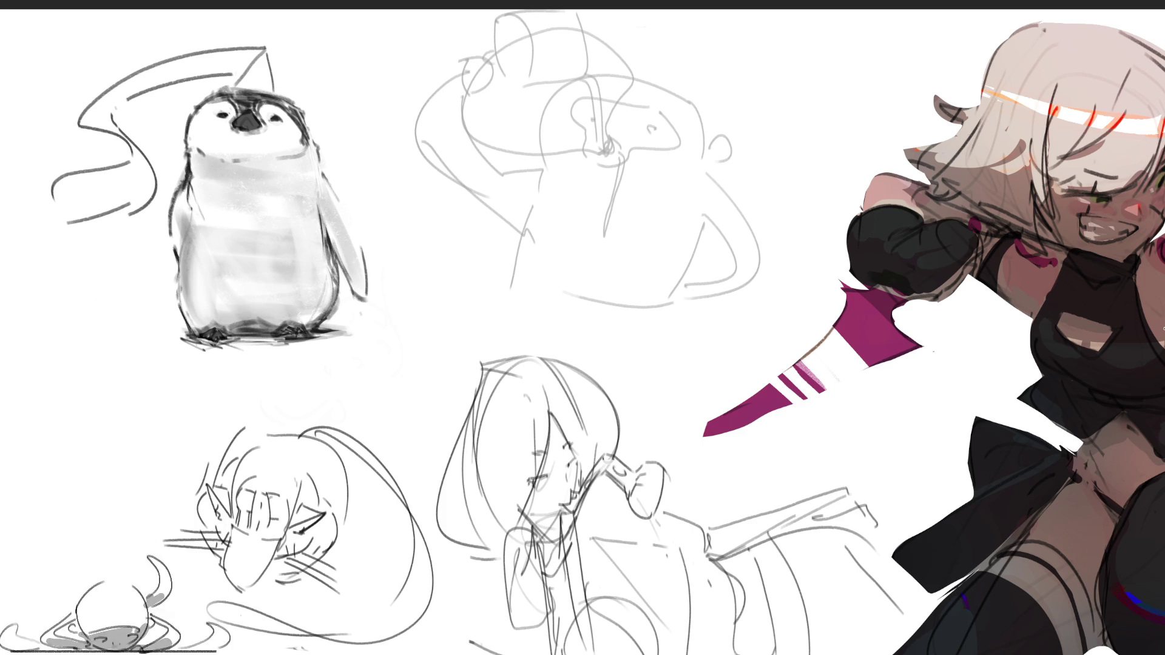
# Add splash loops, lengthen the water stream, and outline the head beneath it.
pyautogui.moveTo(581, 142)
pyautogui.mouseDown()
pyautogui.moveTo(600, 132)
pyautogui.moveTo(608, 152)
pyautogui.moveTo(590, 78)
pyautogui.moveTo(606, 137)
pyautogui.moveTo(624, 145)
pyautogui.moveTo(614, 156)
pyautogui.moveTo(626, 239)
pyautogui.mouseUp()
pyautogui.moveTo(616, 161); pyautogui.dragTo(618, 233)
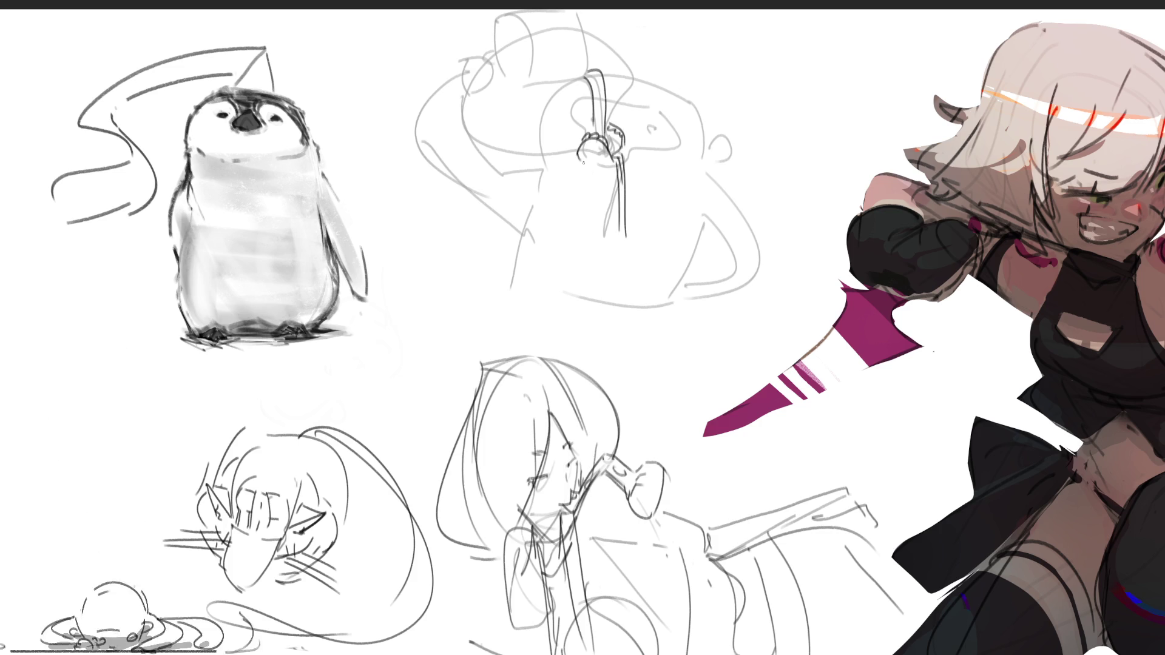
pyautogui.moveTo(576, 155); pyautogui.dragTo(575, 197)
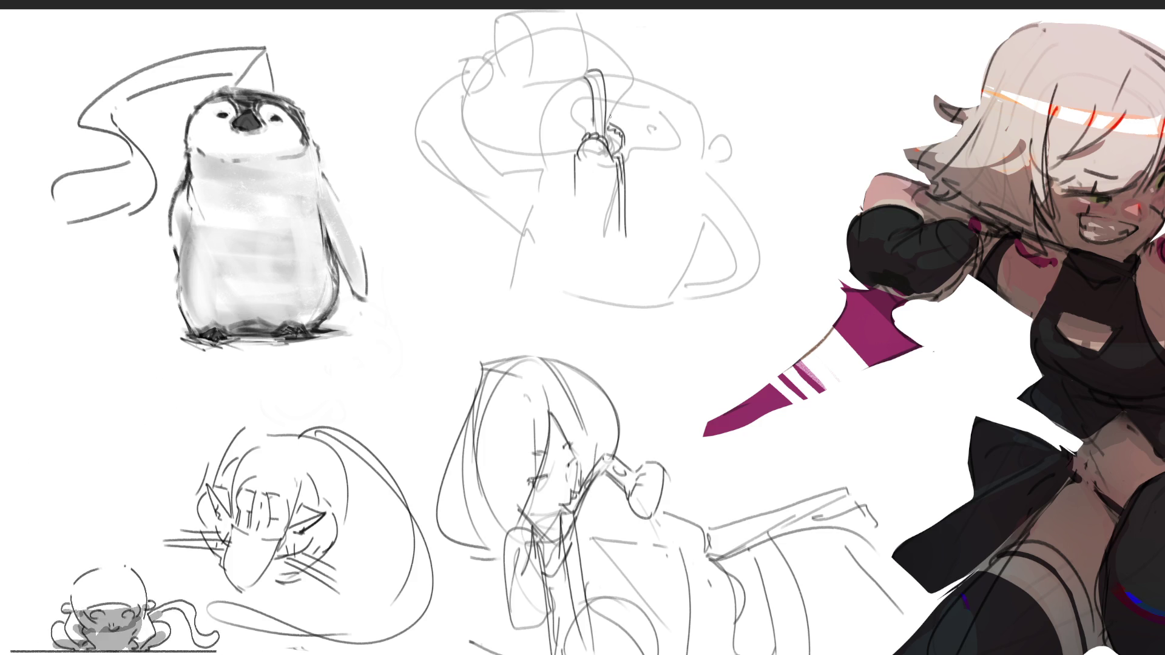
pyautogui.moveTo(615, 119); pyautogui.dragTo(665, 131)
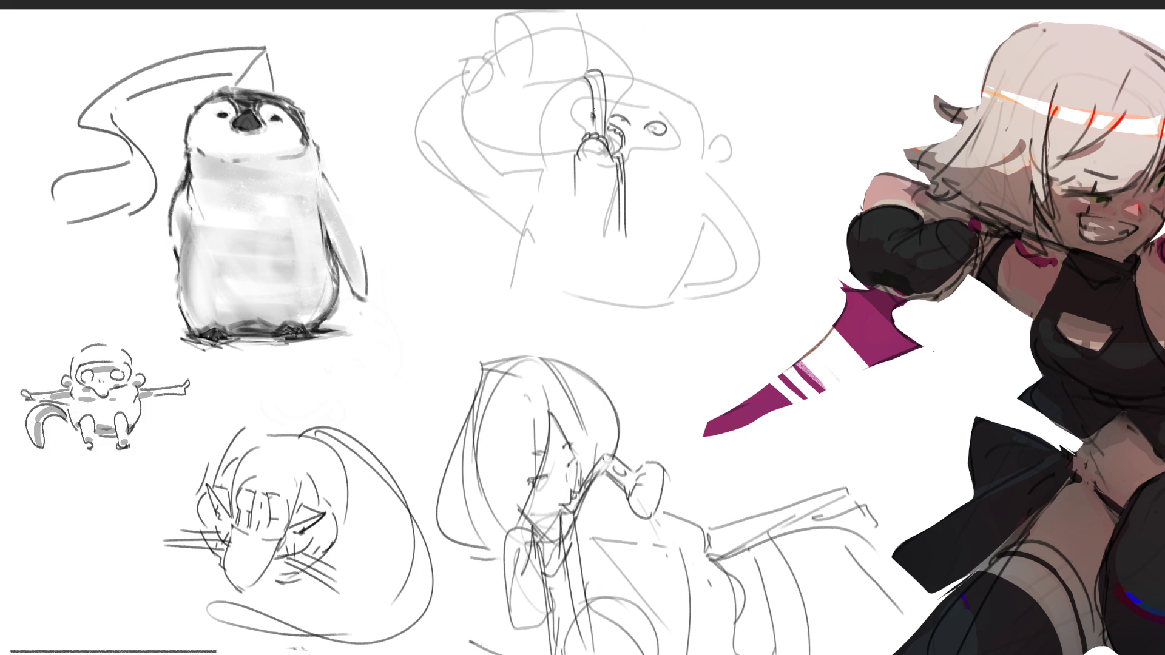
pyautogui.moveTo(609, 105)
pyautogui.mouseDown()
pyautogui.moveTo(675, 112)
pyautogui.moveTo(689, 139)
pyautogui.mouseUp()
# Sketch the figure's lower face, then draw the tipped bucket and raised arm, undoing bad strokes.
pyautogui.moveTo(622, 164)
pyautogui.mouseDown()
pyautogui.moveTo(646, 144)
pyautogui.moveTo(670, 144)
pyautogui.mouseUp()
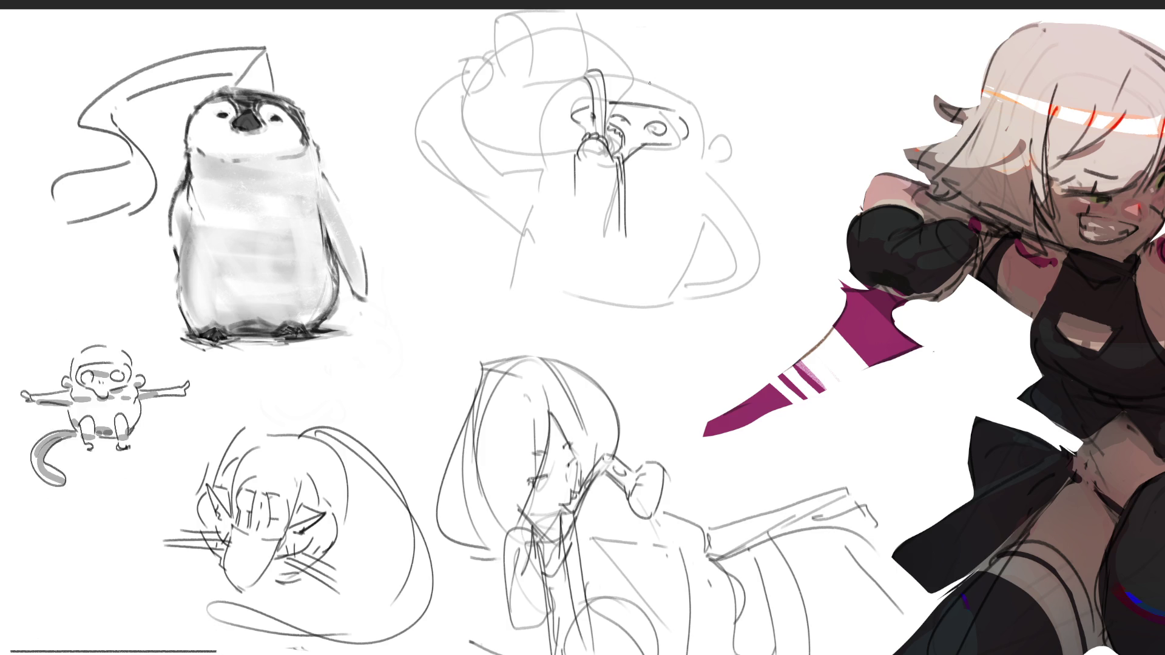
pyautogui.moveTo(497, 29)
pyautogui.mouseDown()
pyautogui.moveTo(497, 83)
pyautogui.moveTo(532, 82)
pyautogui.moveTo(510, 91)
pyautogui.moveTo(577, 13)
pyautogui.moveTo(585, 82)
pyautogui.moveTo(527, 87)
pyautogui.moveTo(489, 48)
pyautogui.moveTo(499, 80)
pyautogui.moveTo(480, 84)
pyautogui.mouseUp()
pyautogui.moveTo(479, 80)
pyautogui.mouseDown()
pyautogui.moveTo(503, 90)
pyautogui.moveTo(454, 92)
pyautogui.moveTo(429, 159)
pyautogui.moveTo(489, 107)
pyautogui.mouseUp()
pyautogui.hotkey('ctrl', 'z')
pyautogui.moveTo(490, 104)
pyautogui.mouseDown()
pyautogui.moveTo(460, 144)
pyautogui.moveTo(552, 123)
pyautogui.moveTo(470, 152)
pyautogui.moveTo(471, 174)
pyautogui.mouseUp()
pyautogui.hotkey('ctrl', 'z')
pyautogui.moveTo(552, 146)
pyautogui.mouseDown()
pyautogui.moveTo(542, 128)
pyautogui.moveTo(643, 72)
pyautogui.moveTo(708, 88)
pyautogui.moveTo(722, 182)
pyautogui.moveTo(736, 159)
pyautogui.moveTo(703, 171)
pyautogui.mouseUp()
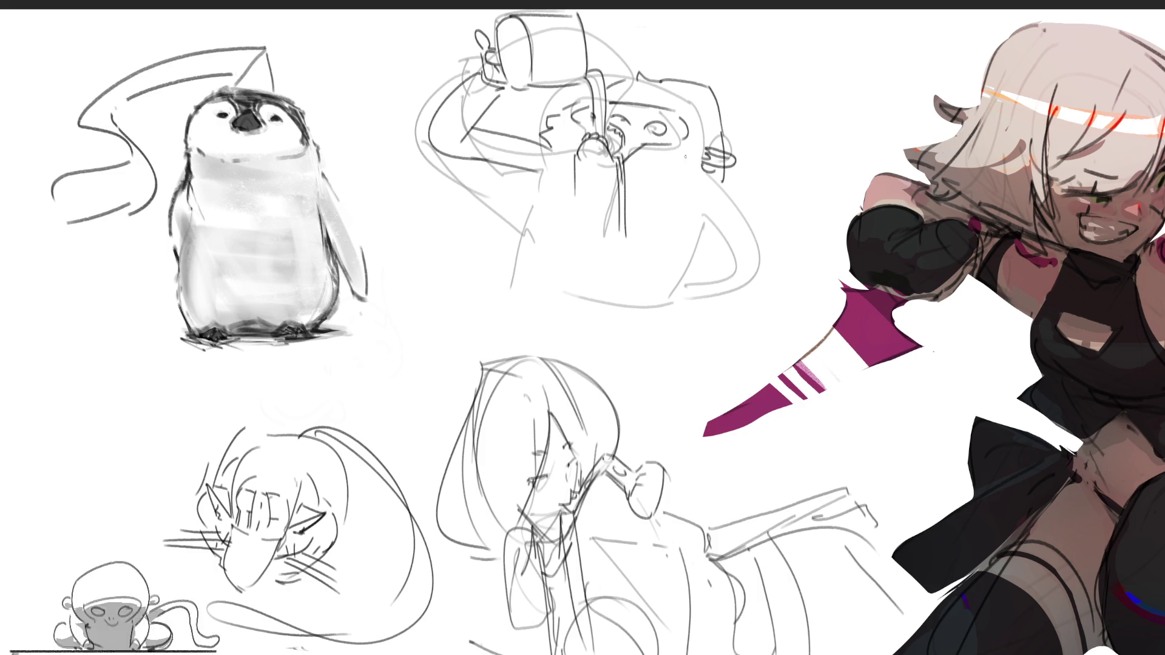
# Pencil the figure's side, torso-bottom curve, body lines and rounded base, then erase the hand doodle.
pyautogui.moveTo(536, 173); pyautogui.dragTo(562, 297)
pyautogui.hotkey('ctrl', 'z')
pyautogui.moveTo(539, 219); pyautogui.dragTo(606, 334)
pyautogui.moveTo(625, 238); pyautogui.dragTo(640, 288)
pyautogui.moveTo(613, 333); pyautogui.dragTo(704, 314)
pyautogui.moveTo(697, 242); pyautogui.dragTo(708, 322)
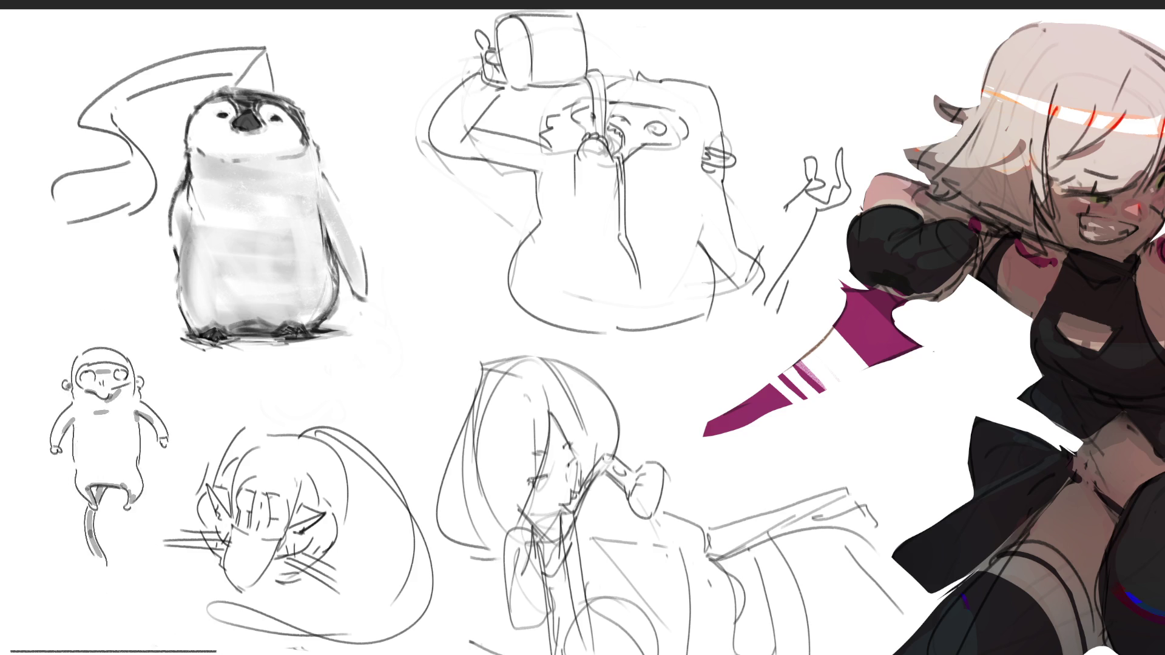
pyautogui.moveTo(850, 156)
pyautogui.mouseDown()
pyautogui.moveTo(837, 208)
pyautogui.moveTo(787, 144)
pyautogui.moveTo(763, 235)
pyautogui.moveTo(827, 198)
pyautogui.moveTo(771, 273)
pyautogui.moveTo(851, 228)
pyautogui.mouseUp()
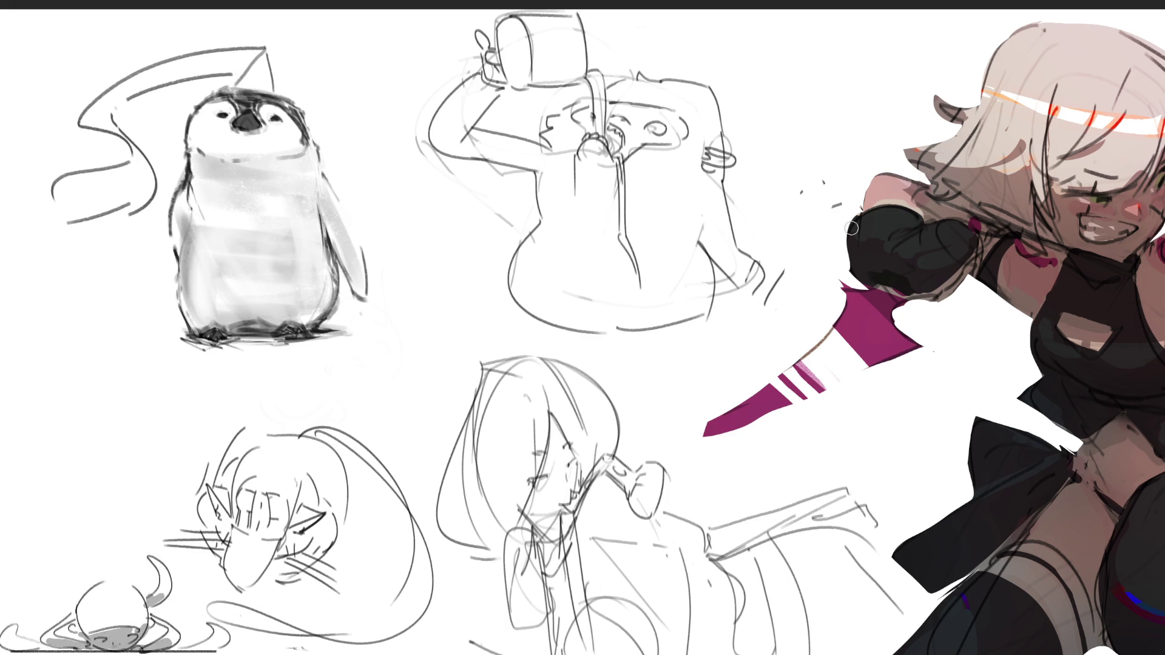
# Draw water ripples left, along and right of the figure's base, then dab soft grey shading beneath.
pyautogui.moveTo(506, 248); pyautogui.dragTo(491, 308)
pyautogui.moveTo(486, 267)
pyautogui.mouseDown()
pyautogui.moveTo(471, 310)
pyautogui.moveTo(455, 312)
pyautogui.mouseUp()
pyautogui.moveTo(519, 330); pyautogui.dragTo(660, 341)
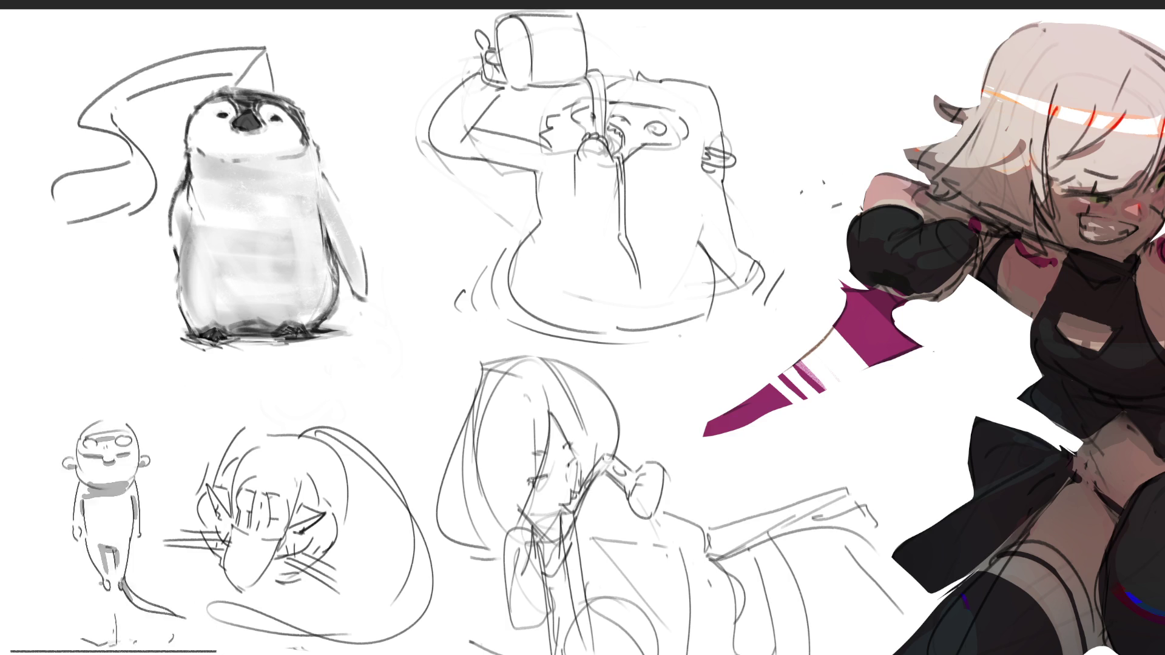
pyautogui.hotkey('ctrl', 'z')
pyautogui.hotkey('ctrl', 'z')
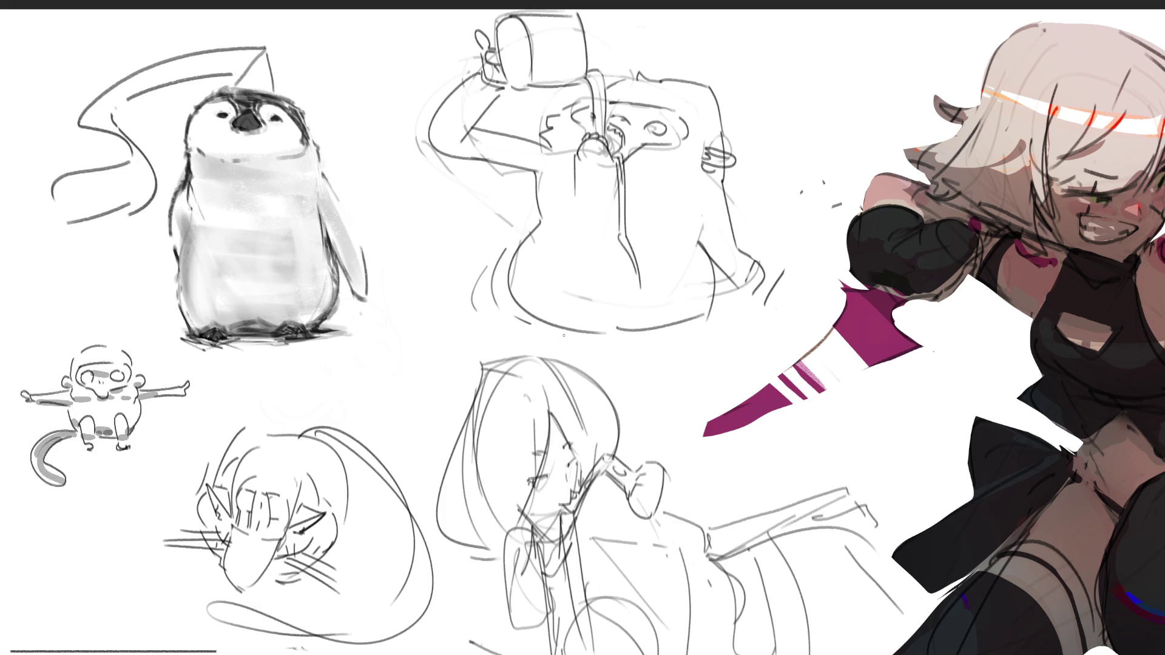
pyautogui.moveTo(496, 337)
pyautogui.mouseDown()
pyautogui.moveTo(604, 350)
pyautogui.moveTo(690, 334)
pyautogui.mouseUp()
pyautogui.moveTo(719, 295); pyautogui.dragTo(755, 287)
pyautogui.moveTo(760, 240)
pyautogui.mouseDown()
pyautogui.moveTo(766, 292)
pyautogui.moveTo(751, 302)
pyautogui.moveTo(758, 254)
pyautogui.moveTo(775, 297)
pyautogui.mouseUp()
pyautogui.moveTo(779, 298); pyautogui.dragTo(788, 288)
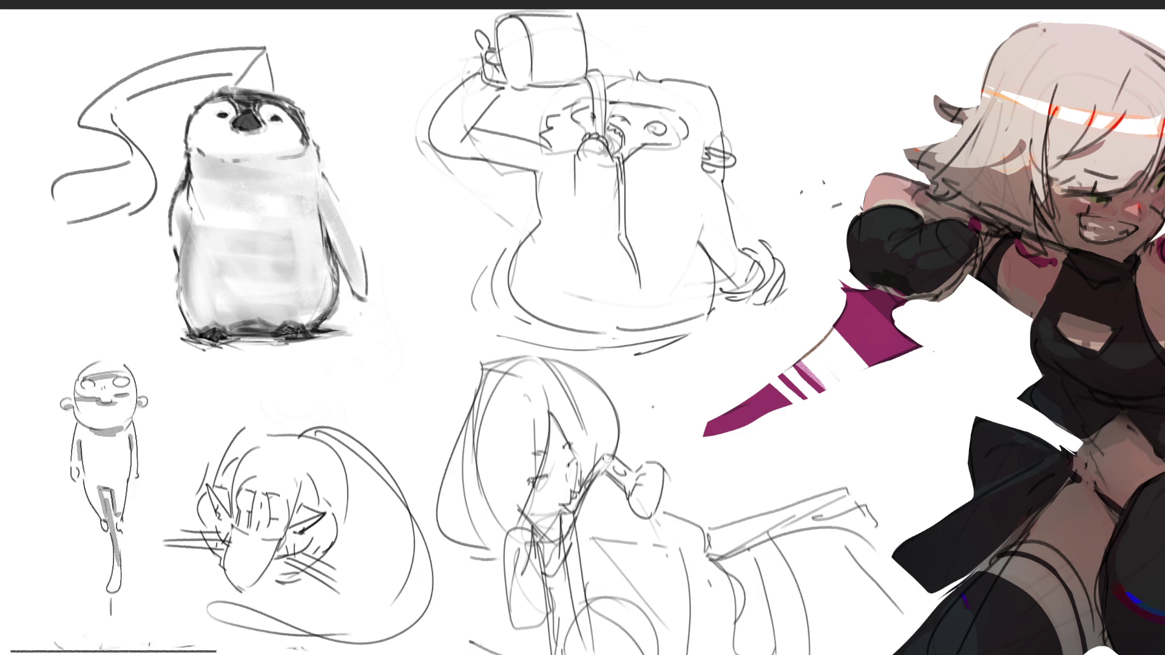
pyautogui.moveTo(586, 332)
pyautogui.mouseDown()
pyautogui.moveTo(549, 337)
pyautogui.moveTo(504, 312)
pyautogui.moveTo(664, 334)
pyautogui.moveTo(597, 363)
pyautogui.mouseUp()
pyautogui.moveTo(736, 303); pyautogui.dragTo(755, 316)
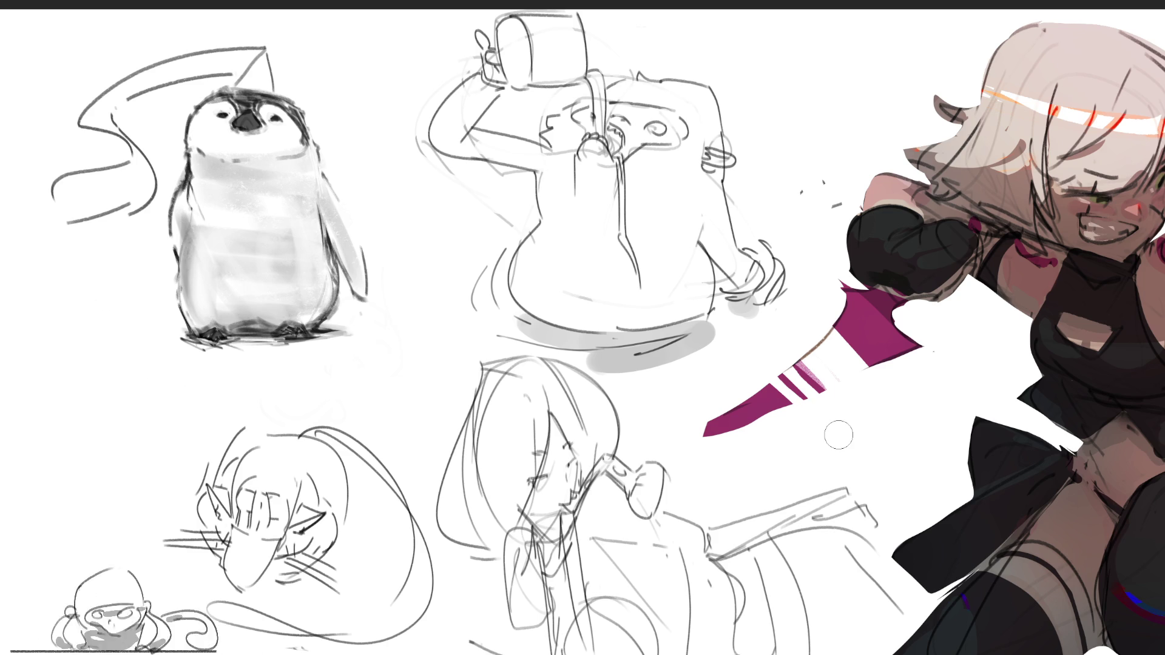
# Darken the pouring water stream and draw vertical frame lines on both sides of the bucket figure.
pyautogui.moveTo(592, 78); pyautogui.dragTo(623, 227)
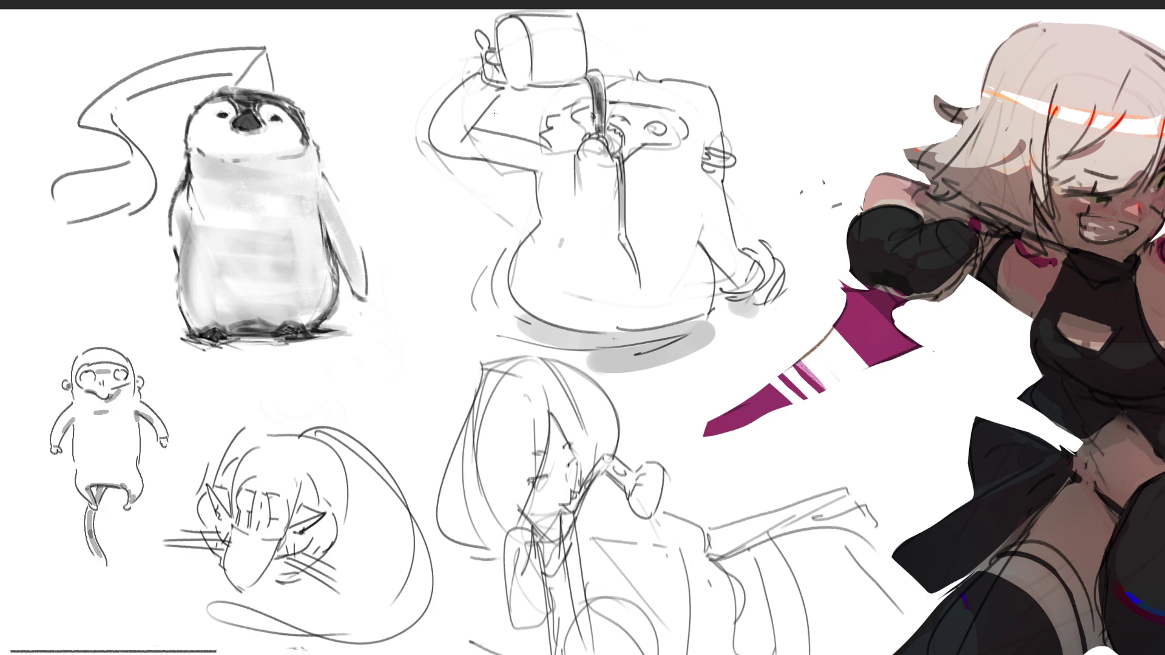
pyautogui.moveTo(464, 7)
pyautogui.mouseDown()
pyautogui.moveTo(465, 246)
pyautogui.moveTo(742, 244)
pyautogui.mouseUp()
pyautogui.moveTo(698, 13); pyautogui.dragTo(698, 238)
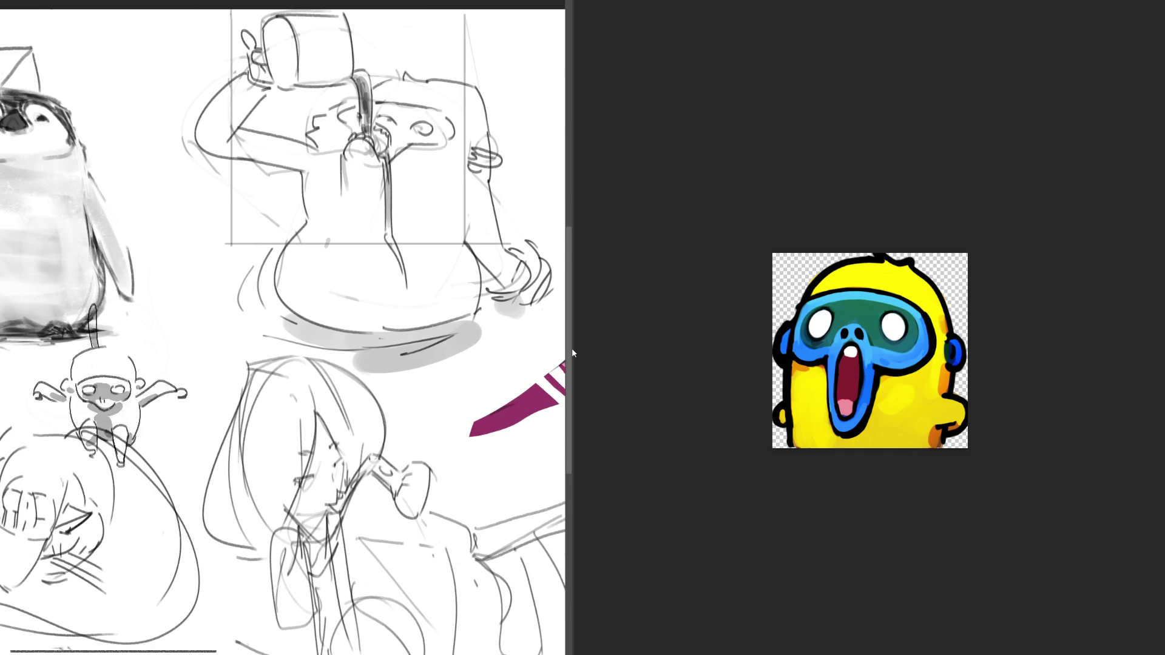
pyautogui.moveTo(573, 350); pyautogui.dragTo(948, 379)
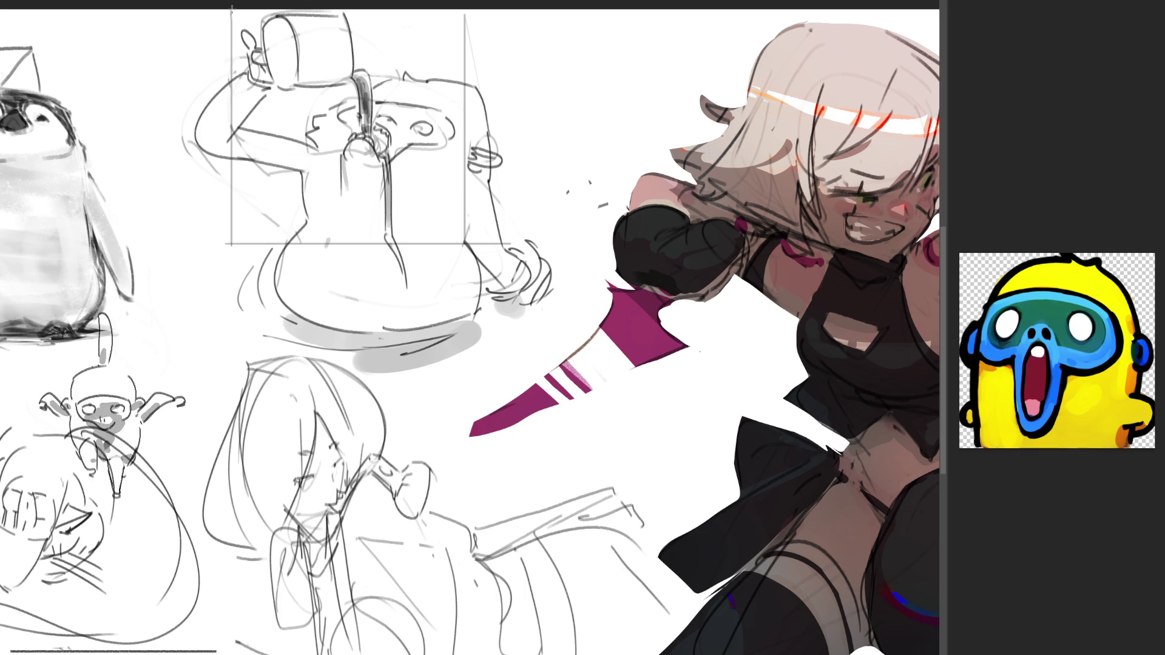
# Marquee-select the framed bucket-pouring sketch.
pyautogui.moveTo(230, 8); pyautogui.dragTo(230, 9)
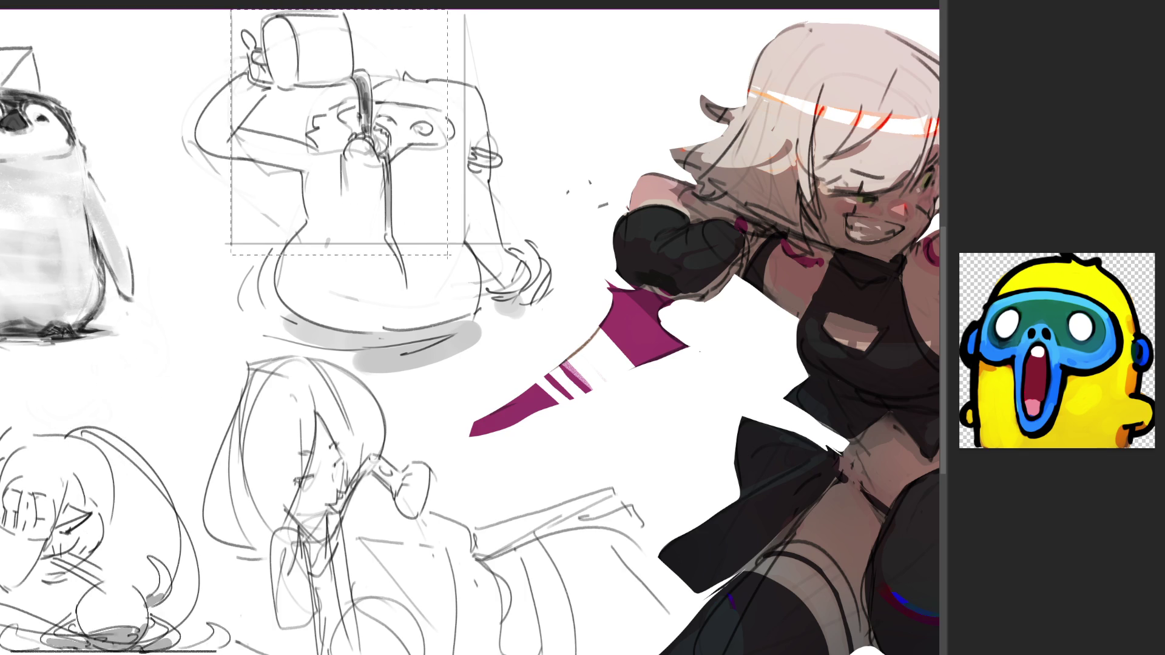